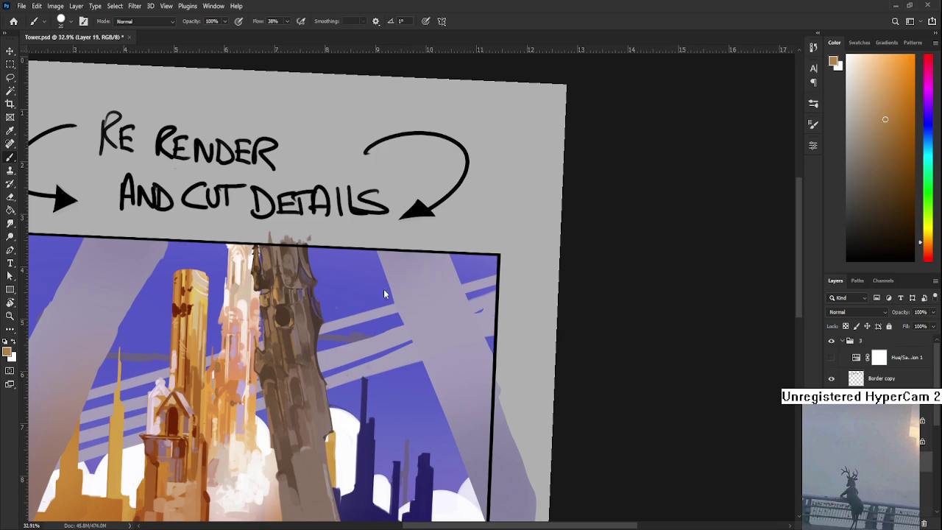
# Step: Sample darker and lighter browns from the tower and paint over its middle section
pyautogui.scroll(1, 294, 337)
pyautogui.scroll(1, 295, 337)
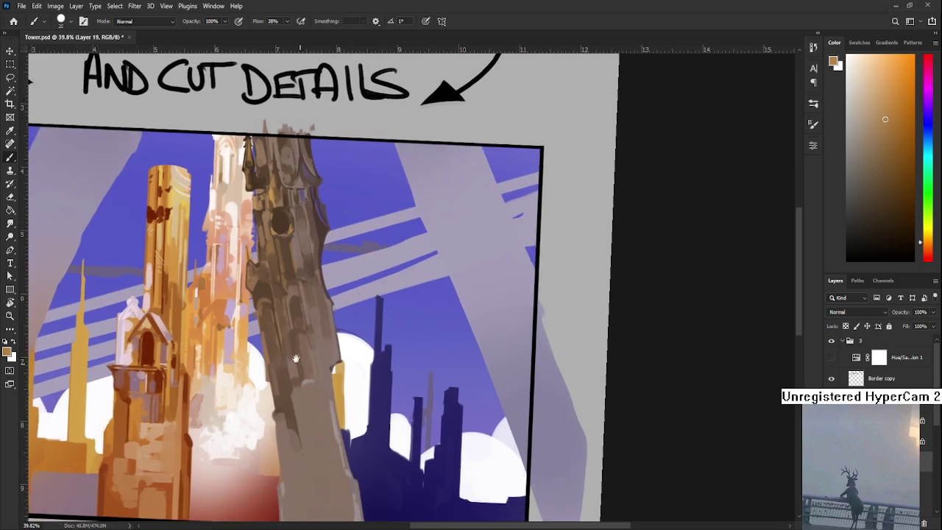
pyautogui.keyDown('alt'); pyautogui.click(293, 339); pyautogui.keyUp('alt')
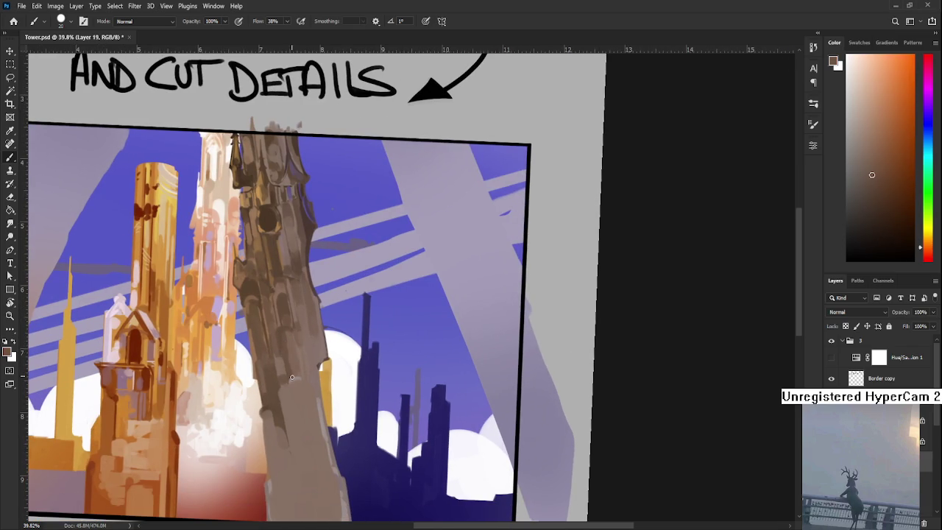
pyautogui.keyDown('alt'); pyautogui.click(287, 337); pyautogui.keyUp('alt')
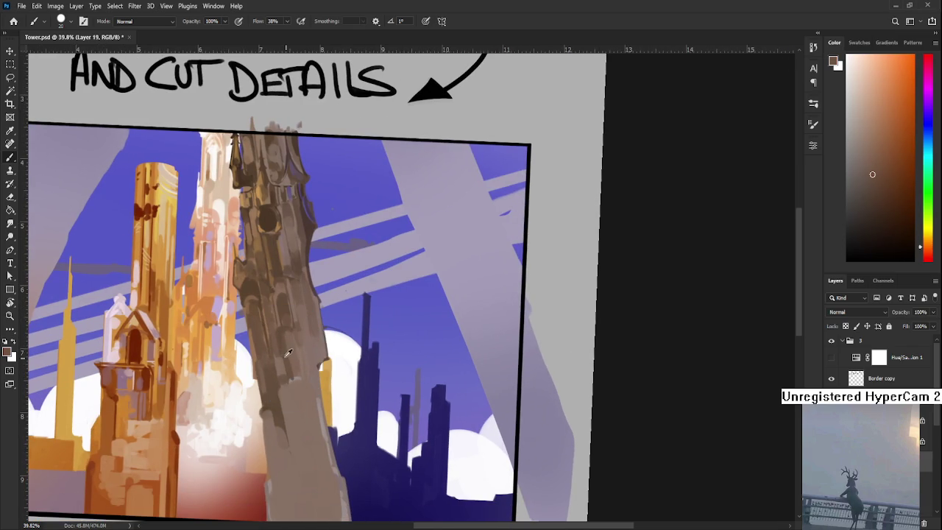
pyautogui.keyDown('alt'); pyautogui.click(303, 400); pyautogui.keyUp('alt')
pyautogui.keyDown('alt'); pyautogui.click(298, 401); pyautogui.keyUp('alt')
pyautogui.moveTo(301, 422); pyautogui.dragTo(295, 378)
pyautogui.keyDown('alt'); pyautogui.click(295, 378); pyautogui.keyUp('alt')
pyautogui.keyDown('alt'); pyautogui.click(302, 414); pyautogui.keyUp('alt')
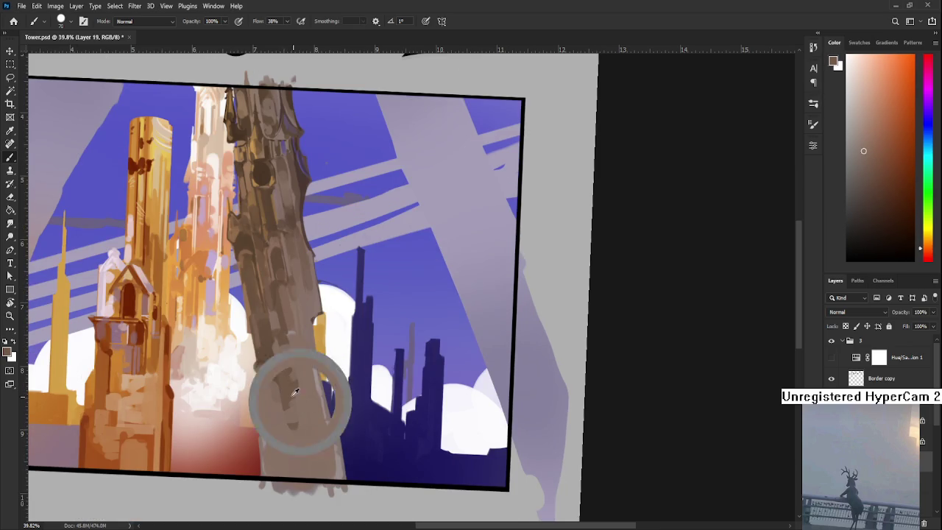
pyautogui.moveTo(297, 354); pyautogui.dragTo(302, 406)
pyautogui.keyDown('alt'); pyautogui.click(298, 404); pyautogui.keyUp('alt')
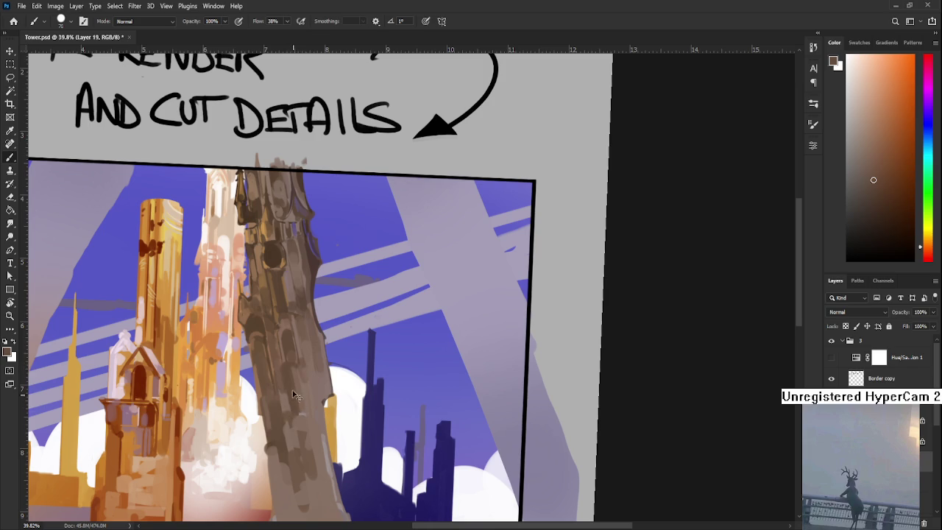
pyautogui.keyDown('alt'); pyautogui.click(292, 372); pyautogui.keyUp('alt')
pyautogui.keyDown('alt'); pyautogui.click(291, 370); pyautogui.keyUp('alt')
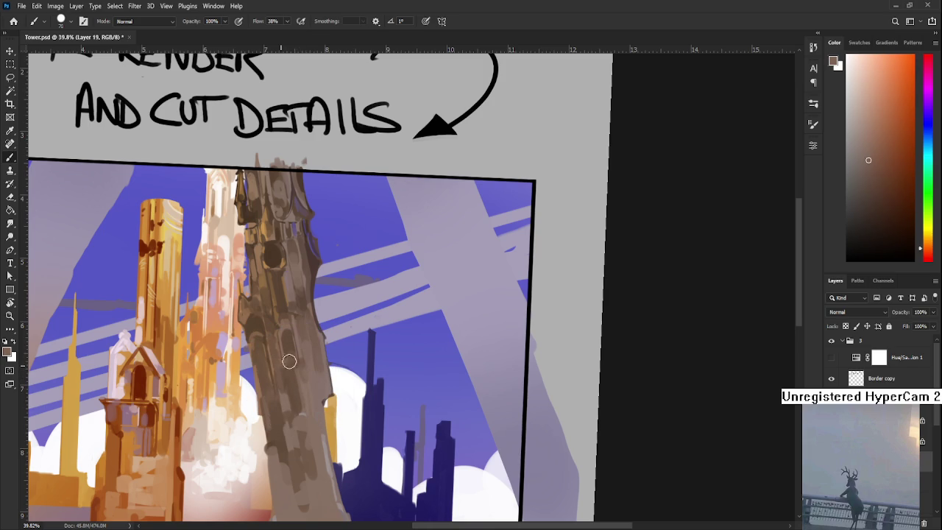
# Step: Resize the brush to 25, then smaller, and keep re-rendering the tower's middle with sampled browns
pyautogui.press('[')
pyautogui.press('[')
pyautogui.press('[')
pyautogui.press(']')
pyautogui.press(']')
pyautogui.press(']')
pyautogui.keyDown('alt'); pyautogui.click(289, 365); pyautogui.keyUp('alt')
pyautogui.keyDown('alt'); pyautogui.click(294, 368); pyautogui.keyUp('alt')
pyautogui.keyDown('alt'); pyautogui.click(297, 370); pyautogui.keyUp('alt')
pyautogui.moveTo(298, 370); pyautogui.dragTo(291, 381)
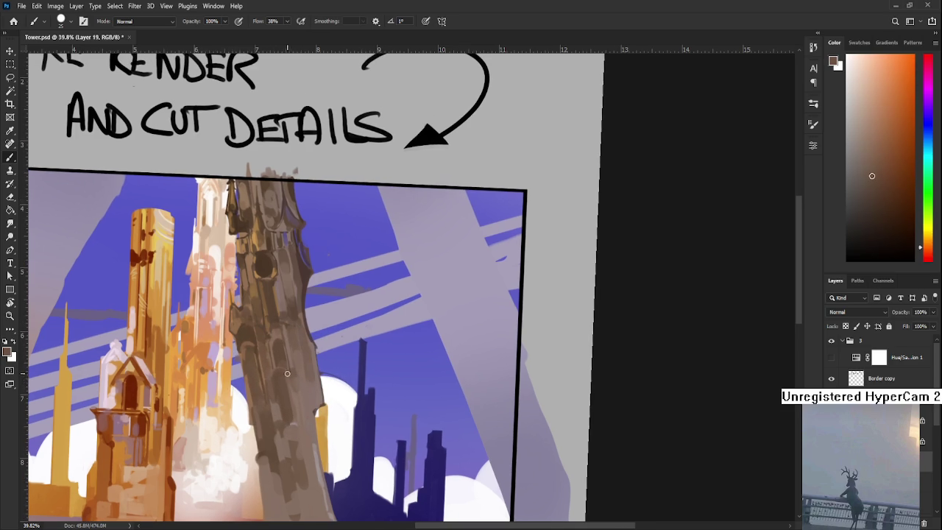
pyautogui.press('[')
pyautogui.keyDown('alt'); pyautogui.click(298, 402); pyautogui.keyUp('alt')
# Step: Refine the tower's middle and right edge with darker and lighter sampled browns
pyautogui.scroll(1, 297, 388)
pyautogui.keyDown('alt'); pyautogui.click(295, 374); pyautogui.keyUp('alt')
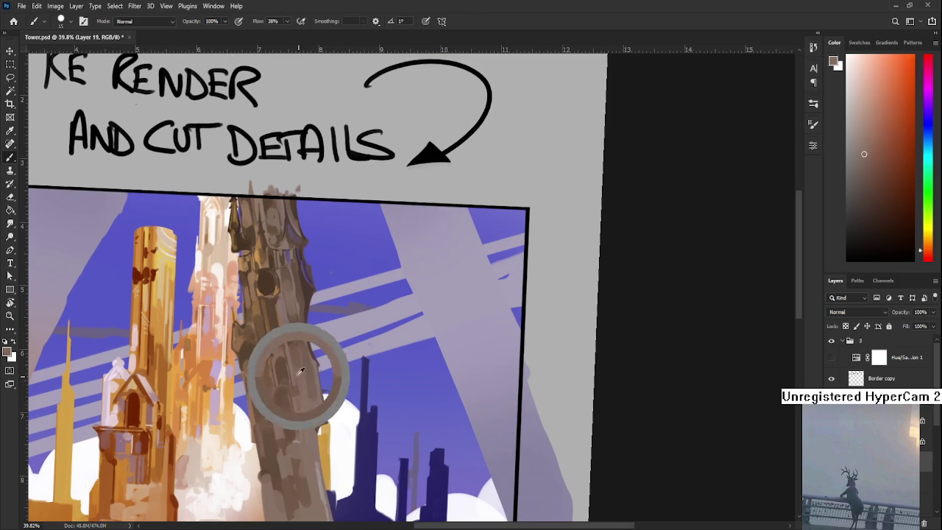
pyautogui.keyDown('alt'); pyautogui.click(283, 359); pyautogui.keyUp('alt')
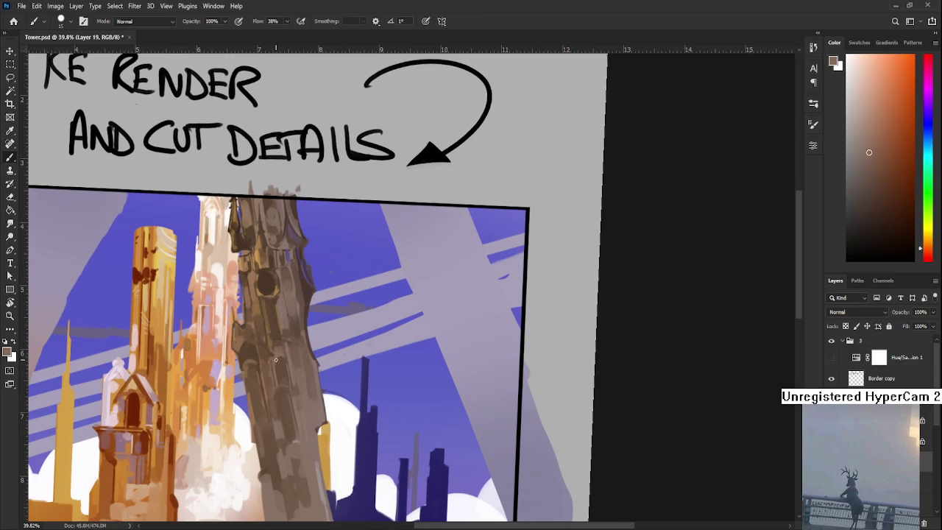
pyautogui.keyDown('alt'); pyautogui.click(282, 359); pyautogui.keyUp('alt')
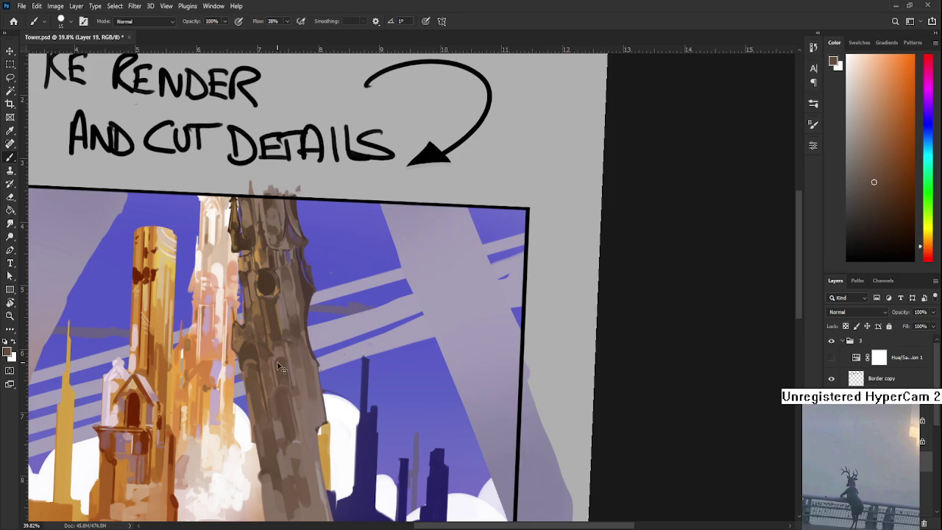
pyautogui.keyDown('alt'); pyautogui.click(288, 372); pyautogui.keyUp('alt')
pyautogui.scroll(-1, 288, 366)
# Step: Paint vertical detail on the lower tower, alternating darker and pale sampled browns
pyautogui.keyDown('alt'); pyautogui.click(277, 358); pyautogui.keyUp('alt')
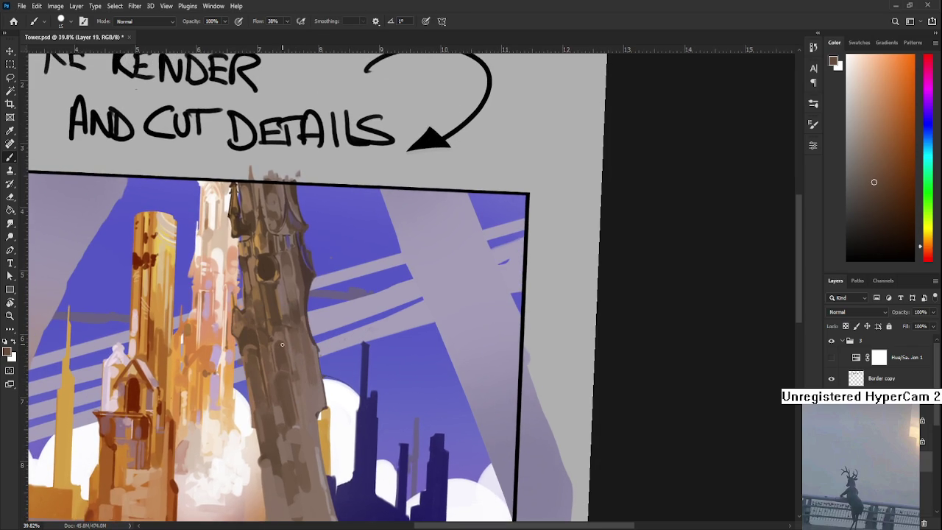
pyautogui.keyDown('alt'); pyautogui.click(292, 364); pyautogui.keyUp('alt')
pyautogui.keyDown('alt'); pyautogui.click(277, 340); pyautogui.keyUp('alt')
pyautogui.keyDown('alt'); pyautogui.click(281, 337); pyautogui.keyUp('alt')
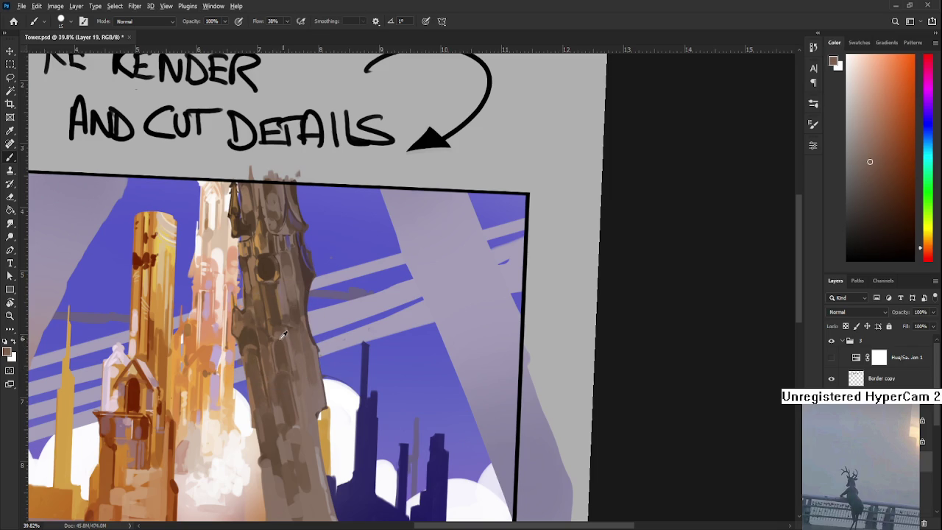
pyautogui.keyDown('alt'); pyautogui.click(282, 335); pyautogui.keyUp('alt')
pyautogui.keyDown('alt'); pyautogui.click(285, 336); pyautogui.keyUp('alt')
pyautogui.keyDown('alt'); pyautogui.click(282, 339); pyautogui.keyUp('alt')
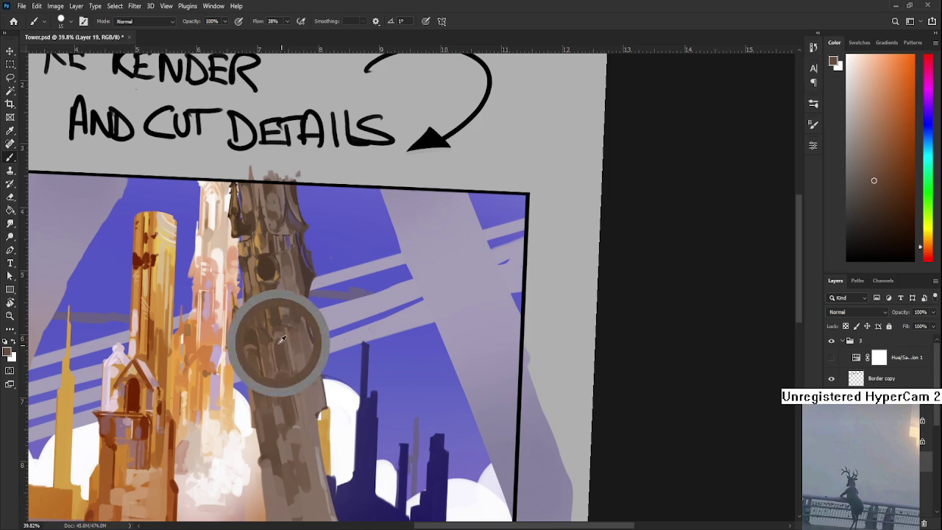
# Step: Continue vertical detail strokes down the tower's middle with freshly sampled browns
pyautogui.moveTo(292, 354); pyautogui.dragTo(280, 362)
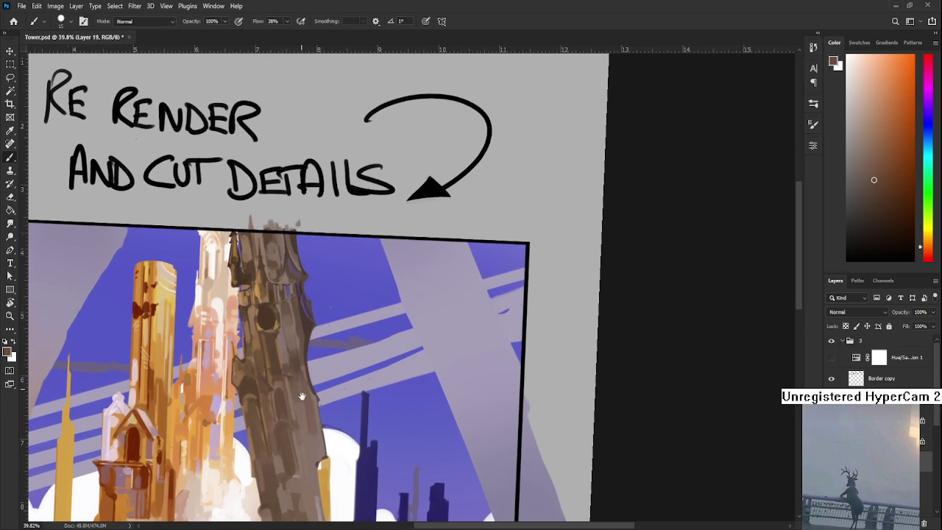
pyautogui.moveTo(280, 415); pyautogui.dragTo(289, 356)
pyautogui.keyDown('alt'); pyautogui.click(301, 366); pyautogui.keyUp('alt')
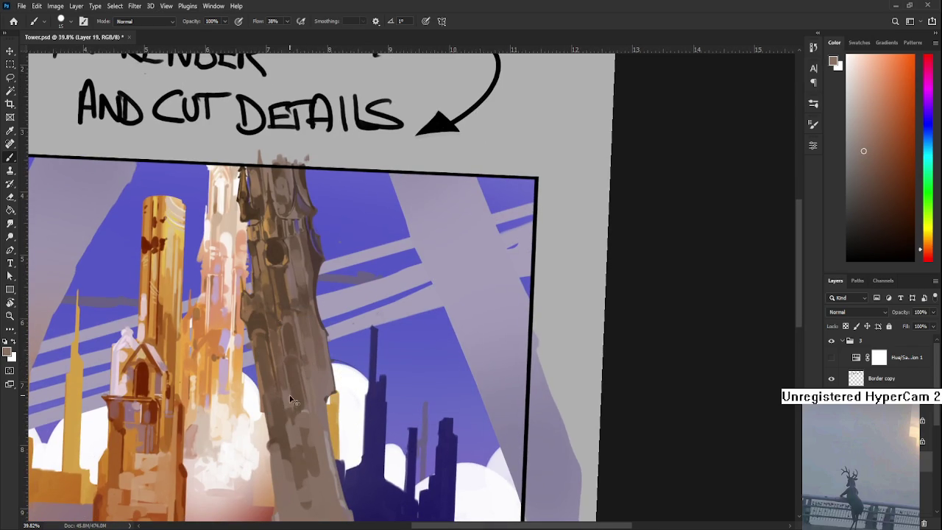
pyautogui.keyDown('alt'); pyautogui.click(289, 377); pyautogui.keyUp('alt')
pyautogui.keyDown('alt'); pyautogui.click(290, 397); pyautogui.keyUp('alt')
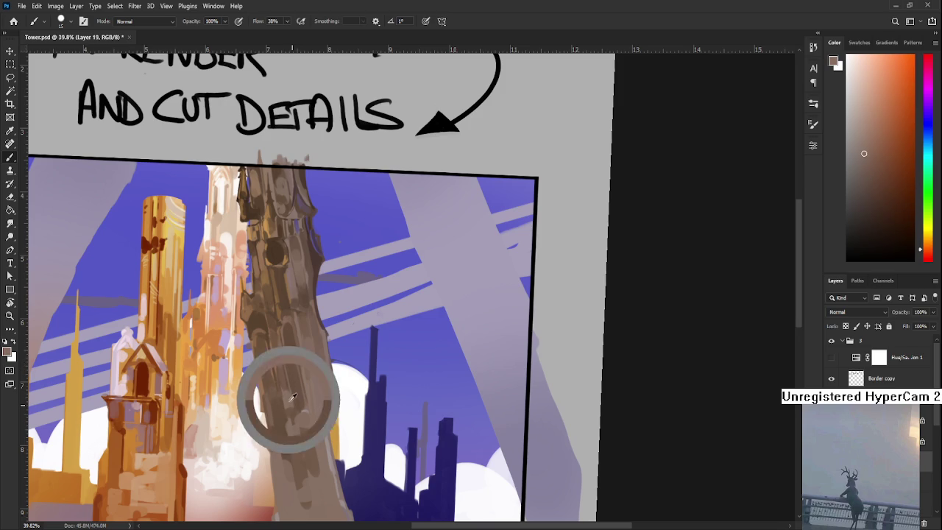
pyautogui.keyDown('alt'); pyautogui.click(289, 364); pyautogui.keyUp('alt')
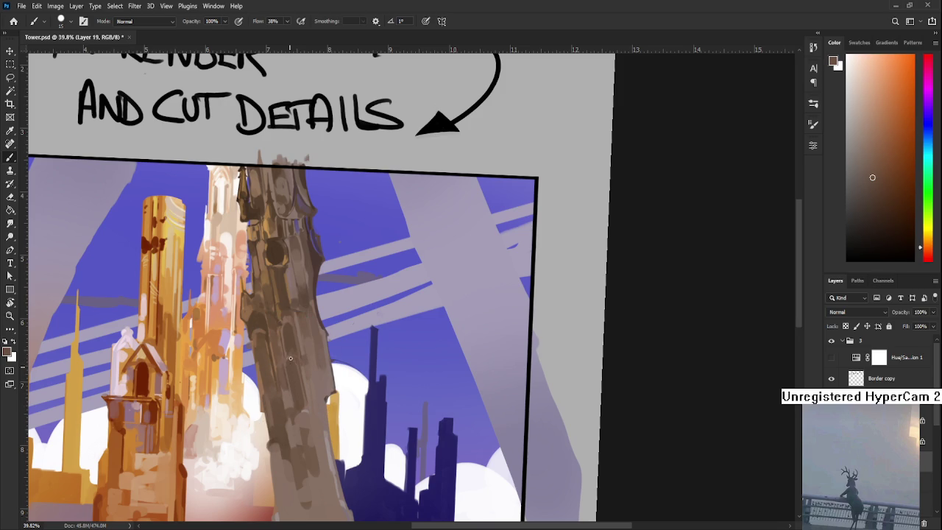
pyautogui.keyDown('alt'); pyautogui.click(302, 343); pyautogui.keyUp('alt')
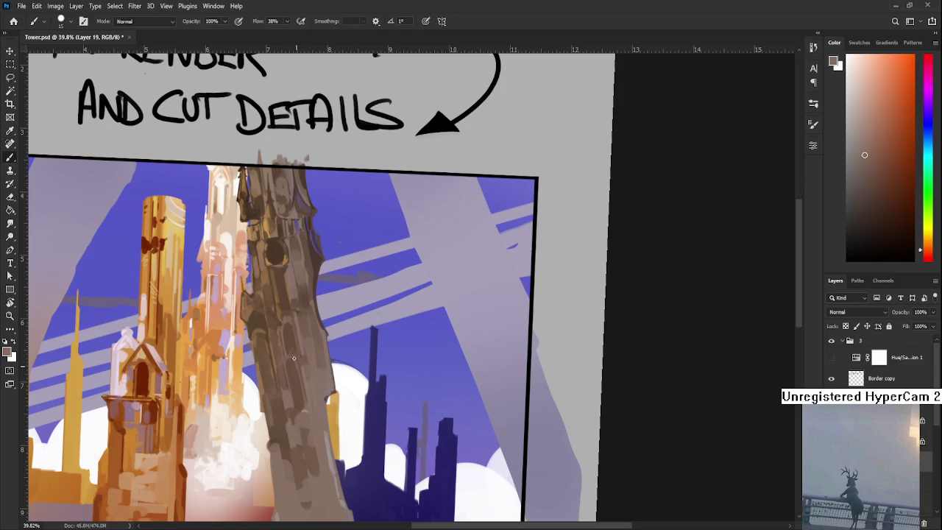
pyautogui.keyDown('alt'); pyautogui.click(298, 371); pyautogui.keyUp('alt')
pyautogui.keyDown('alt'); pyautogui.click(295, 365); pyautogui.keyUp('alt')
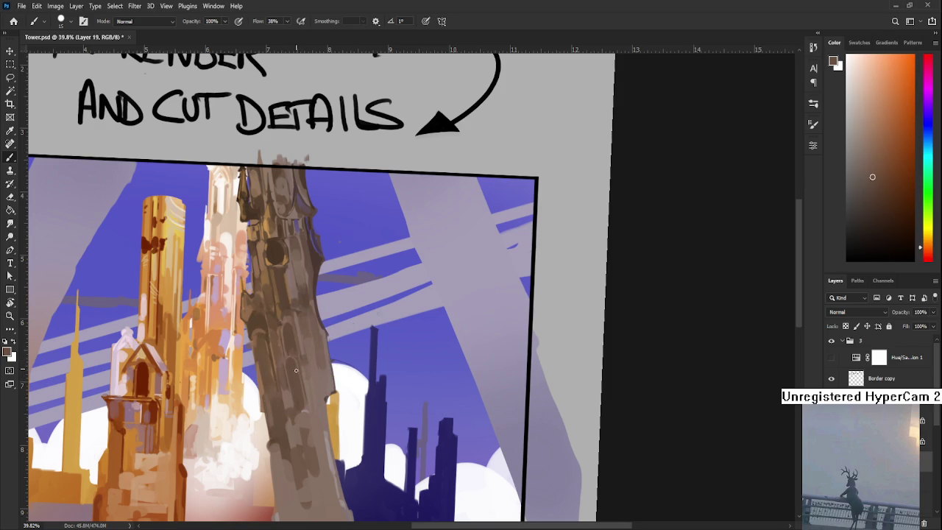
# Step: Add final dark brown strokes on the lower shaft and zoom out to check the tower
pyautogui.moveTo(302, 365); pyautogui.dragTo(306, 409)
pyautogui.keyDown('alt'); pyautogui.click(284, 372); pyautogui.keyUp('alt')
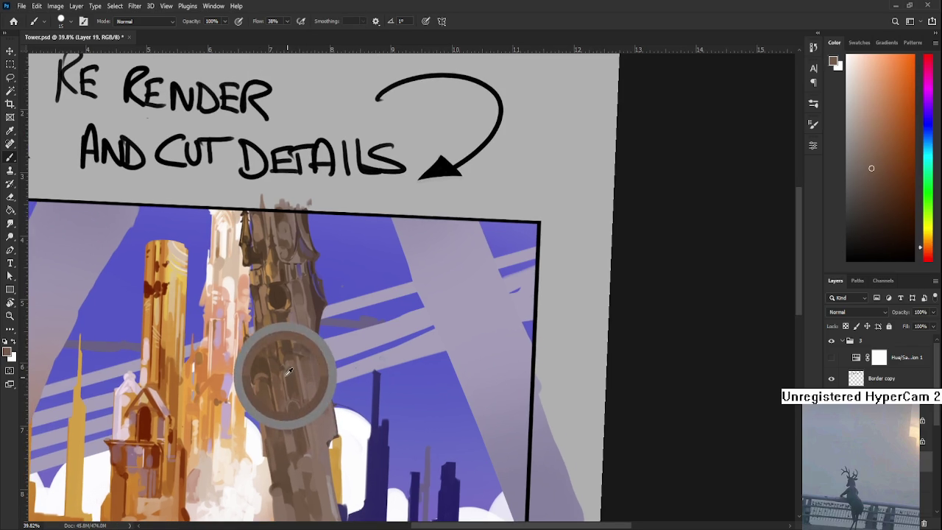
pyautogui.keyDown('alt'); pyautogui.click(285, 373); pyautogui.keyUp('alt')
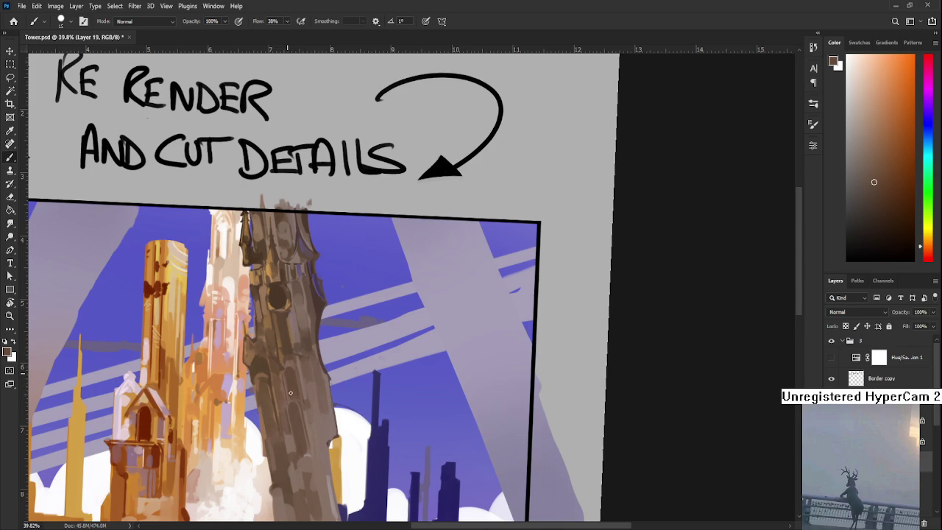
pyautogui.scroll(-3, 295, 368)
pyautogui.scroll(-3, 306, 348)
pyautogui.scroll(-1, 306, 348)
pyautogui.scroll(4, 368, 412)
pyautogui.scroll(-1, 421, 465)
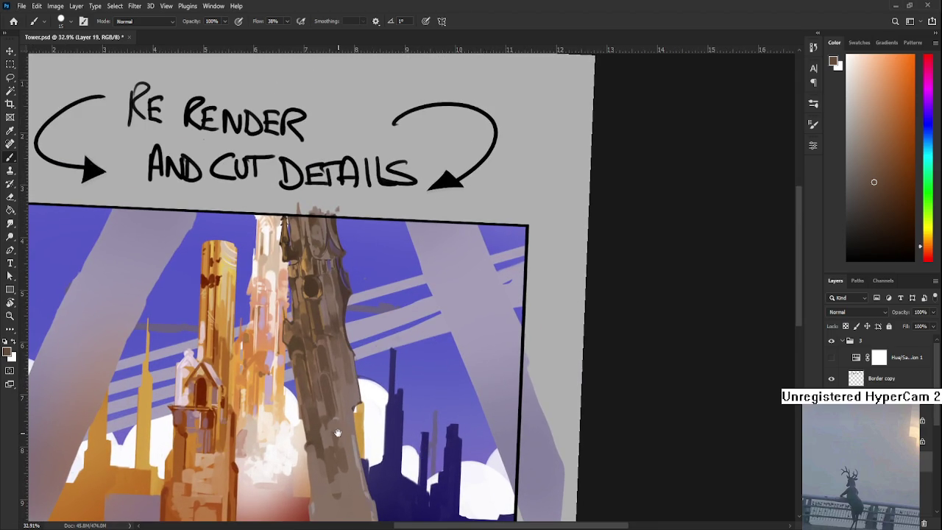
# Step: Enlarge the brush to 60 and repaint the tower surface with sampled mid browns
pyautogui.moveTo(338, 433); pyautogui.dragTo(407, 364)
pyautogui.keyDown('alt'); pyautogui.click(404, 362); pyautogui.keyUp('alt')
pyautogui.press(']')
pyautogui.press(']')
pyautogui.press(']')
pyautogui.keyDown('alt'); pyautogui.click(391, 406); pyautogui.keyUp('alt')
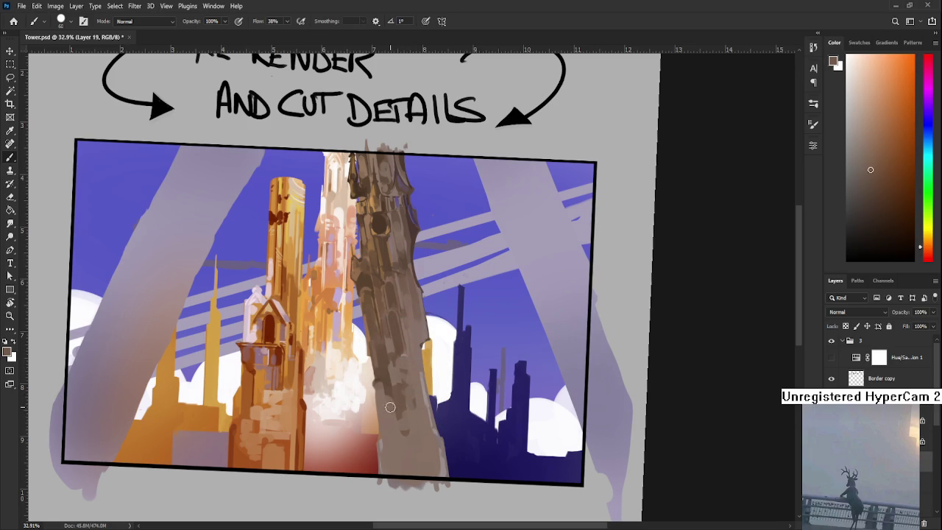
pyautogui.keyDown('alt'); pyautogui.click(398, 454); pyautogui.keyUp('alt')
pyautogui.keyDown('alt'); pyautogui.click(386, 400); pyautogui.keyUp('alt')
pyautogui.keyDown('alt'); pyautogui.click(394, 425); pyautogui.keyUp('alt')
pyautogui.keyDown('alt'); pyautogui.click(391, 421); pyautogui.keyUp('alt')
# Step: Paint darker and lighter browns over the tower's middle shaft
pyautogui.keyDown('alt'); pyautogui.click(391, 395); pyautogui.keyUp('alt')
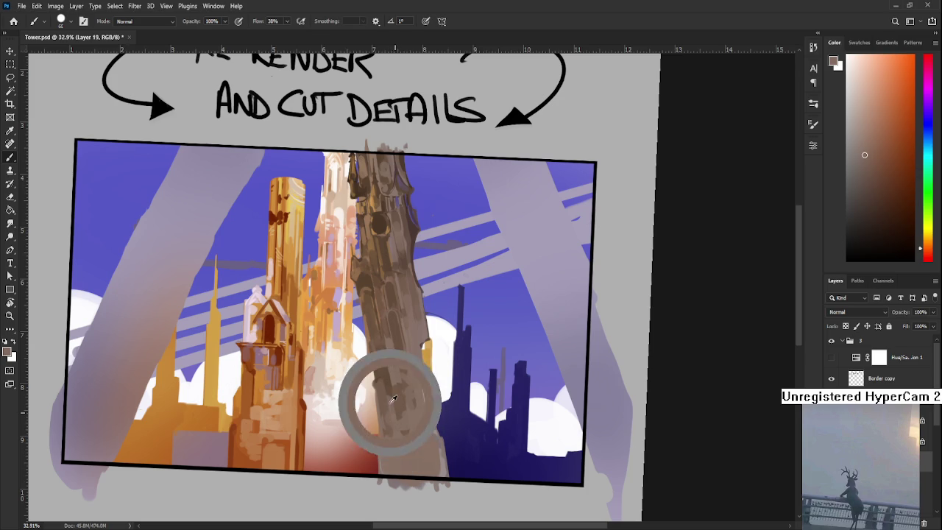
pyautogui.keyDown('alt'); pyautogui.click(388, 383); pyautogui.keyUp('alt')
pyautogui.keyDown('alt'); pyautogui.click(386, 378); pyautogui.keyUp('alt')
pyautogui.moveTo(390, 375); pyautogui.dragTo(380, 415)
pyautogui.keyDown('alt'); pyautogui.click(393, 389); pyautogui.keyUp('alt')
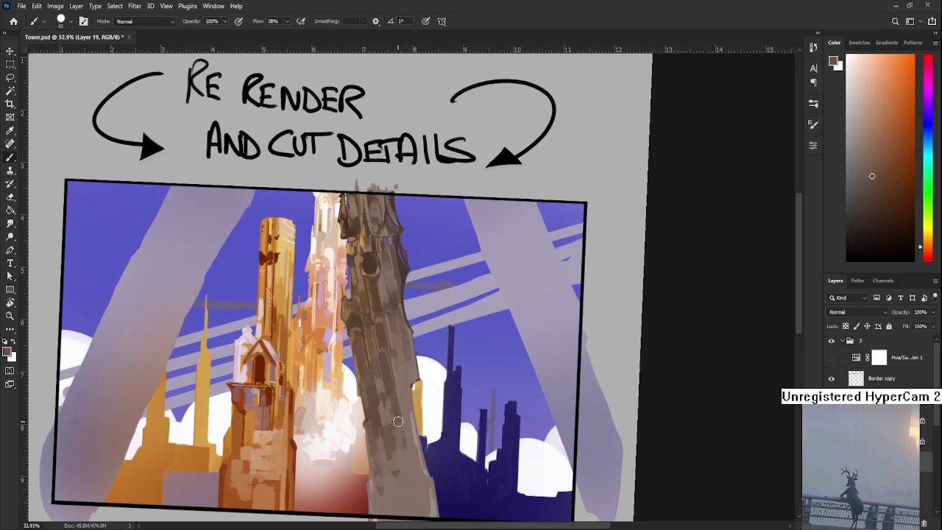
pyautogui.keyDown('alt'); pyautogui.click(399, 404); pyautogui.keyUp('alt')
pyautogui.keyDown('alt'); pyautogui.click(401, 383); pyautogui.keyUp('alt')
# Step: Tidy the tower's right edge against the sky with repeatedly resampled browns
pyautogui.keyDown('alt'); pyautogui.click(382, 376); pyautogui.keyUp('alt')
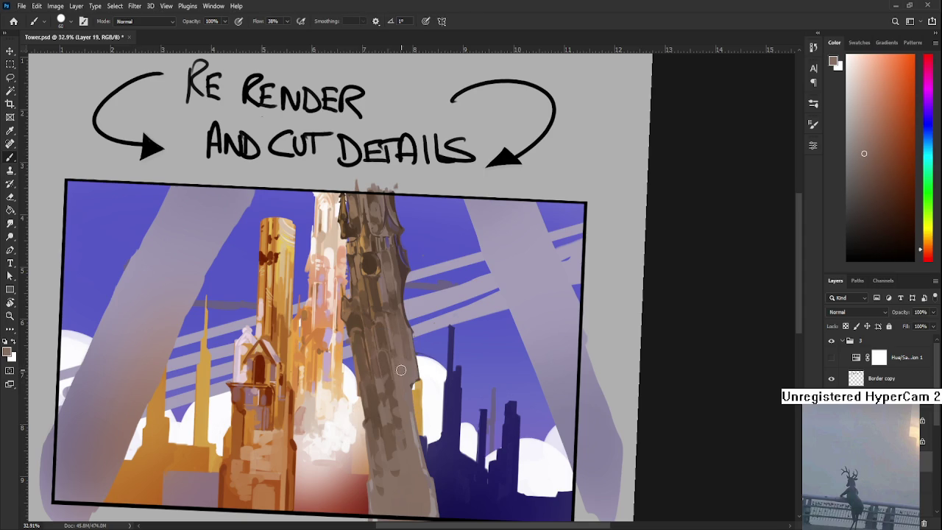
pyautogui.keyDown('alt'); pyautogui.click(389, 380); pyautogui.keyUp('alt')
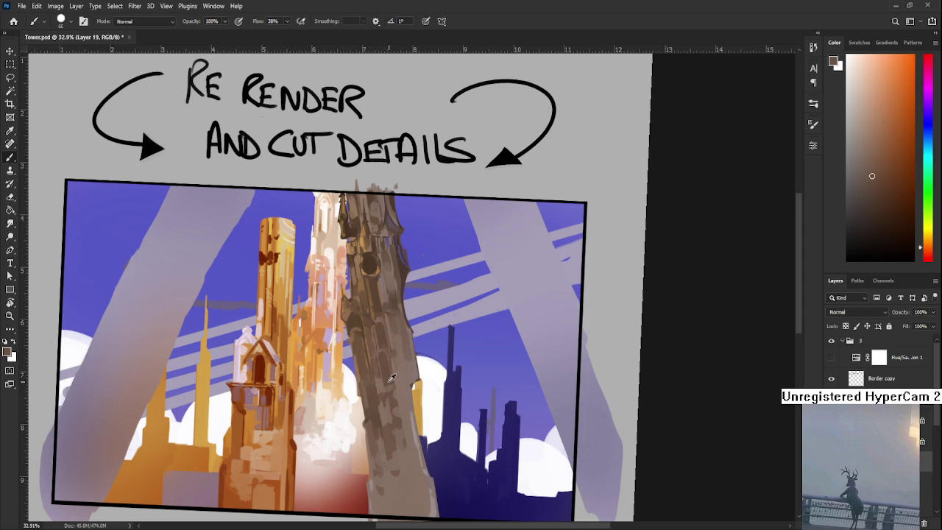
pyautogui.keyDown('alt'); pyautogui.click(384, 384); pyautogui.keyUp('alt')
pyautogui.keyDown('alt'); pyautogui.click(392, 385); pyautogui.keyUp('alt')
pyautogui.keyDown('alt'); pyautogui.click(380, 380); pyautogui.keyUp('alt')
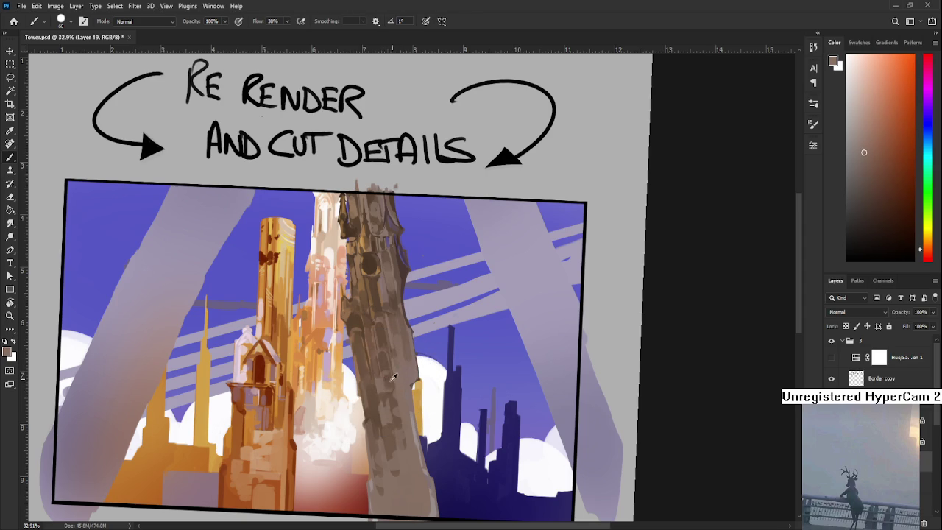
pyautogui.keyDown('alt'); pyautogui.click(382, 381); pyautogui.keyUp('alt')
pyautogui.keyDown('alt'); pyautogui.click(384, 361); pyautogui.keyUp('alt')
pyautogui.keyDown('alt'); pyautogui.click(382, 356); pyautogui.keyUp('alt')
pyautogui.scroll(-2, 409, 399)
# Step: Rotate the canvas about 87°, sample a tan, and shrink the brush to 8 for detail
pyautogui.scroll(-2, 408, 399)
pyautogui.scroll(-2, 442, 338)
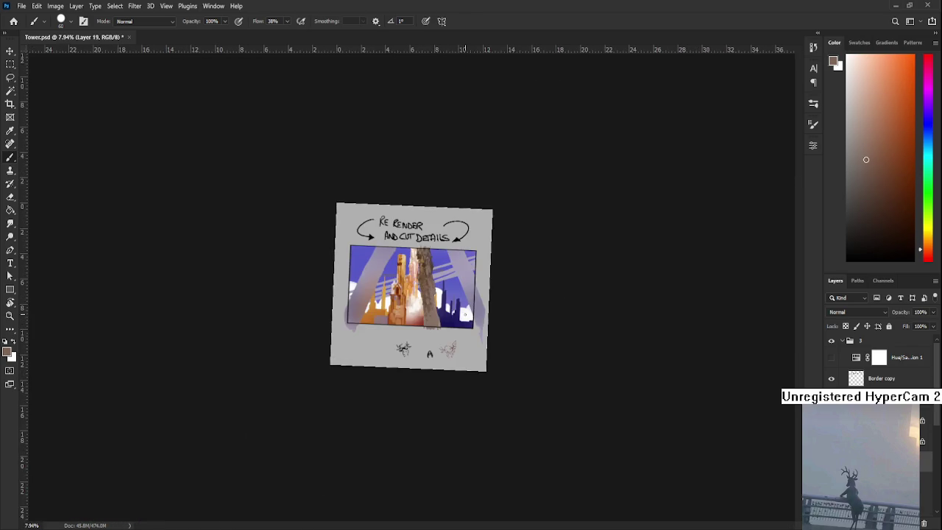
pyautogui.scroll(4, 474, 279)
pyautogui.press('r')
pyautogui.moveTo(474, 279); pyautogui.dragTo(520, 304)
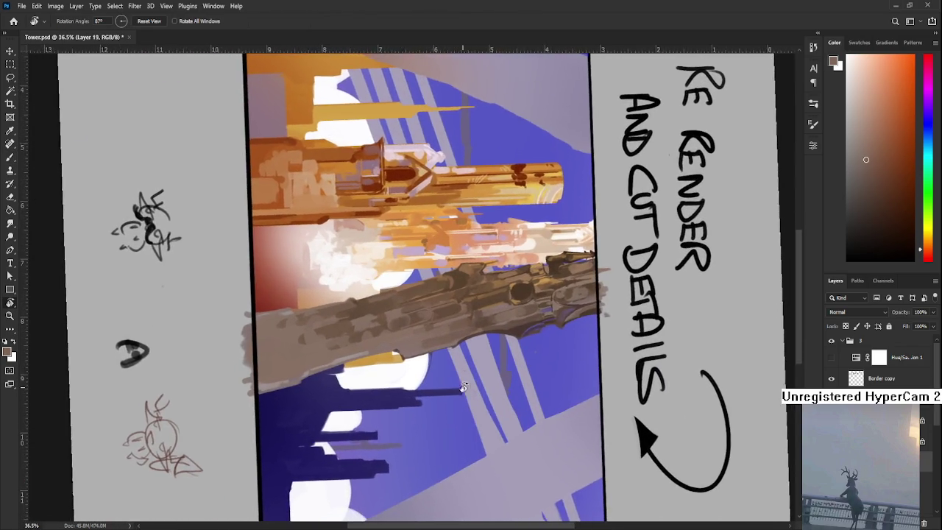
pyautogui.scroll(4, 519, 304)
pyautogui.scroll(1, 520, 304)
pyautogui.scroll(1, 479, 304)
pyautogui.press('b')
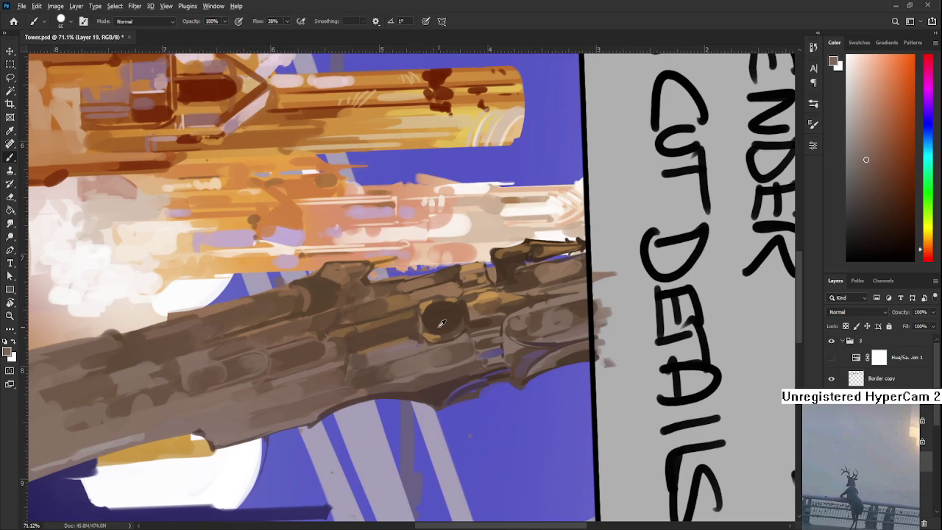
pyautogui.keyDown('alt'); pyautogui.click(429, 304); pyautogui.keyUp('alt')
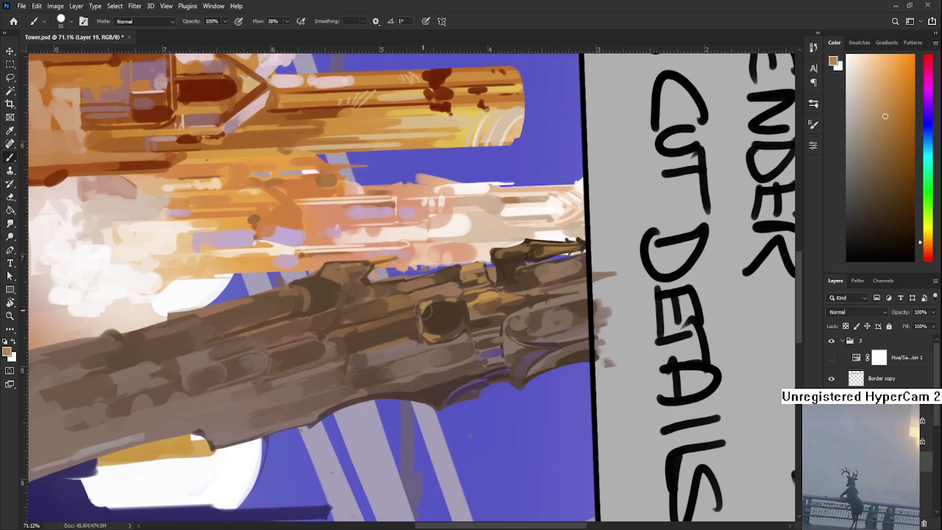
pyautogui.press('[')
pyautogui.press('[')
pyautogui.press('[')
# Step: Darken the round window's left edge and paint a light tan rim on it
pyautogui.moveTo(429, 310); pyautogui.dragTo(385, 342)
pyautogui.keyDown('alt'); pyautogui.click(375, 348); pyautogui.keyUp('alt')
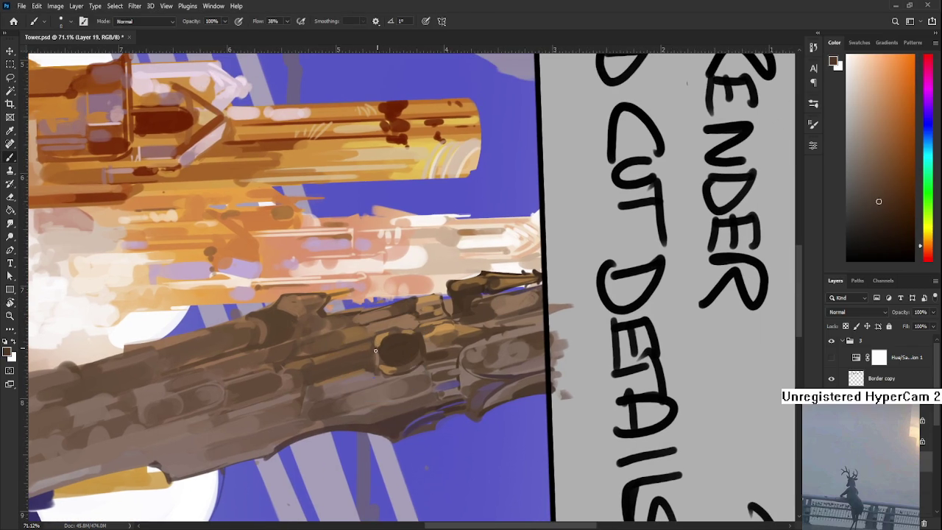
pyautogui.keyDown('alt'); pyautogui.click(381, 356); pyautogui.keyUp('alt')
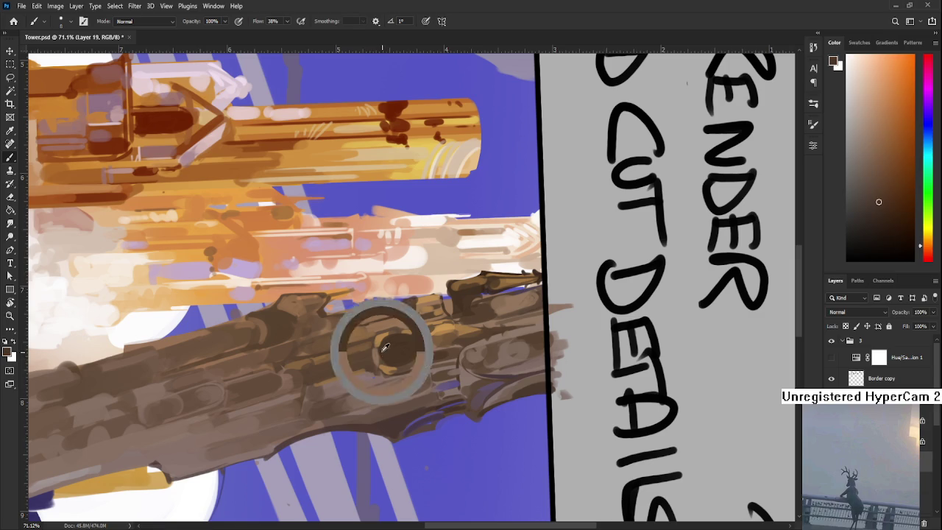
pyautogui.moveTo(383, 357); pyautogui.dragTo(383, 362)
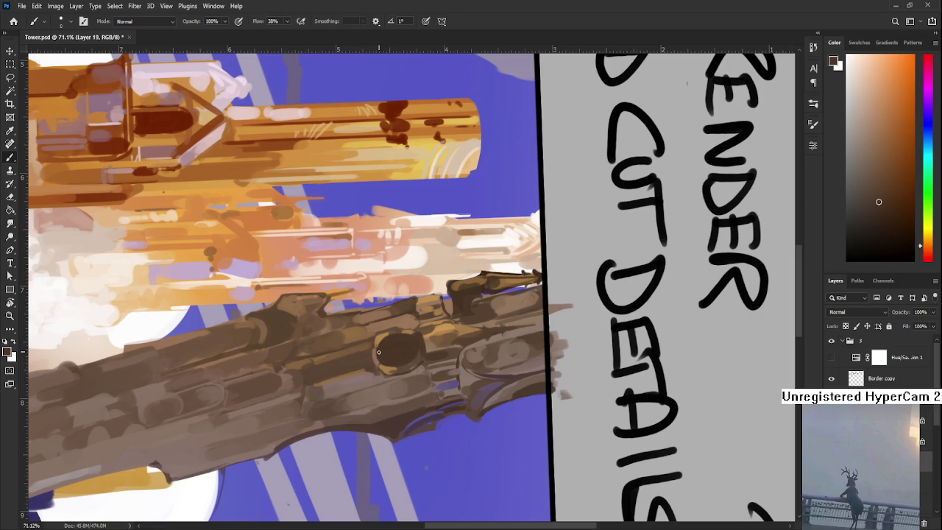
pyautogui.keyDown('alt'); pyautogui.click(383, 340); pyautogui.keyUp('alt')
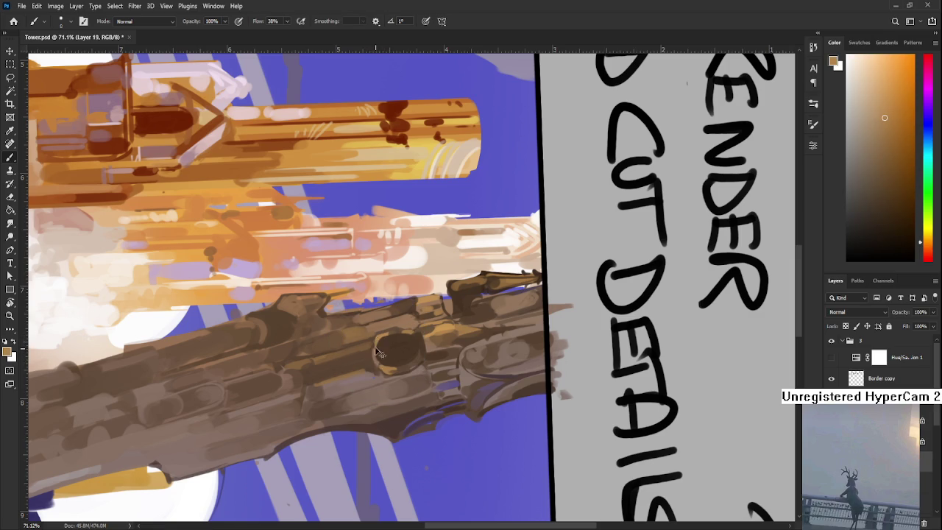
pyautogui.moveTo(373, 339)
pyautogui.mouseDown()
pyautogui.moveTo(378, 370)
pyautogui.moveTo(376, 348)
pyautogui.mouseUp()
# Step: Paint lighter brown shading into the round window, then rotate the canvas nearly upright
pyautogui.keyDown('alt'); pyautogui.click(377, 362); pyautogui.keyUp('alt')
pyautogui.keyDown('alt'); pyautogui.click(377, 315); pyautogui.keyUp('alt')
pyautogui.keyDown('alt'); pyautogui.click(378, 318); pyautogui.keyUp('alt')
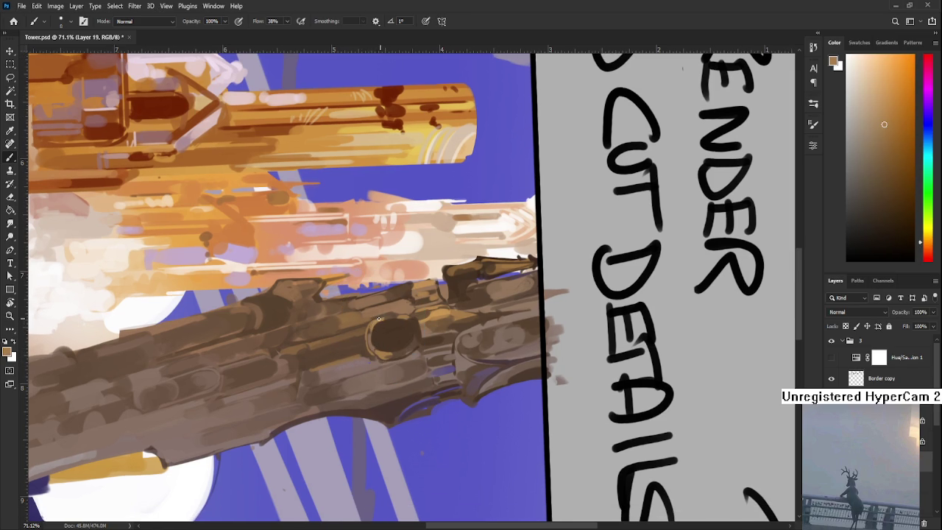
pyautogui.moveTo(378, 327); pyautogui.dragTo(377, 346)
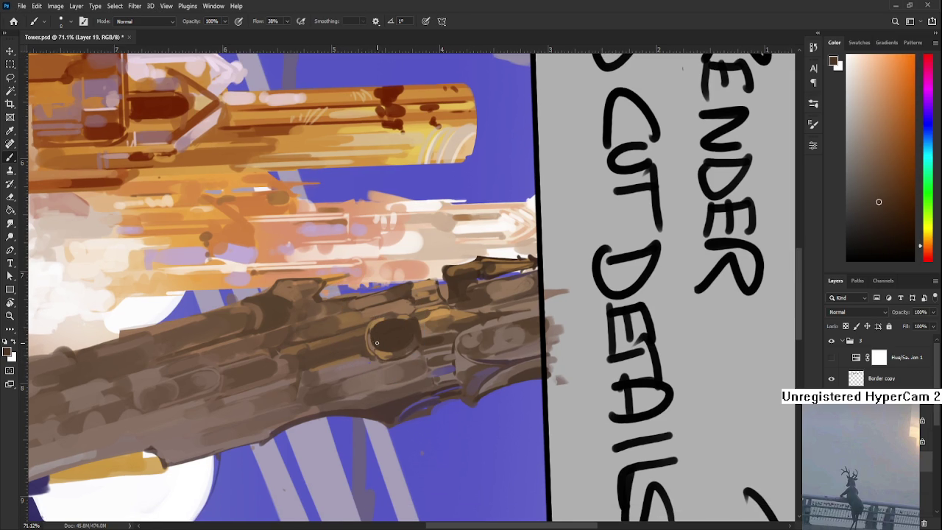
pyautogui.keyDown('alt'); pyautogui.click(372, 325); pyautogui.keyUp('alt')
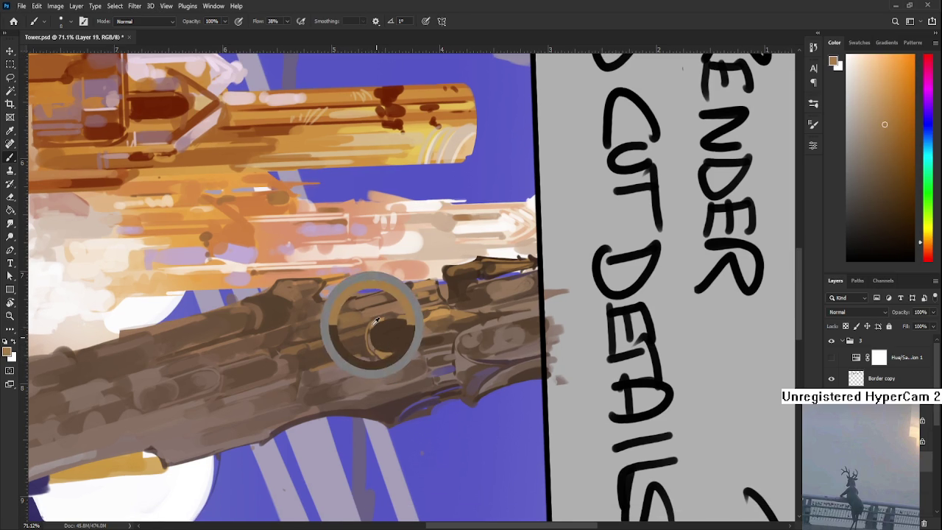
pyautogui.keyDown('alt'); pyautogui.click(377, 329); pyautogui.keyUp('alt')
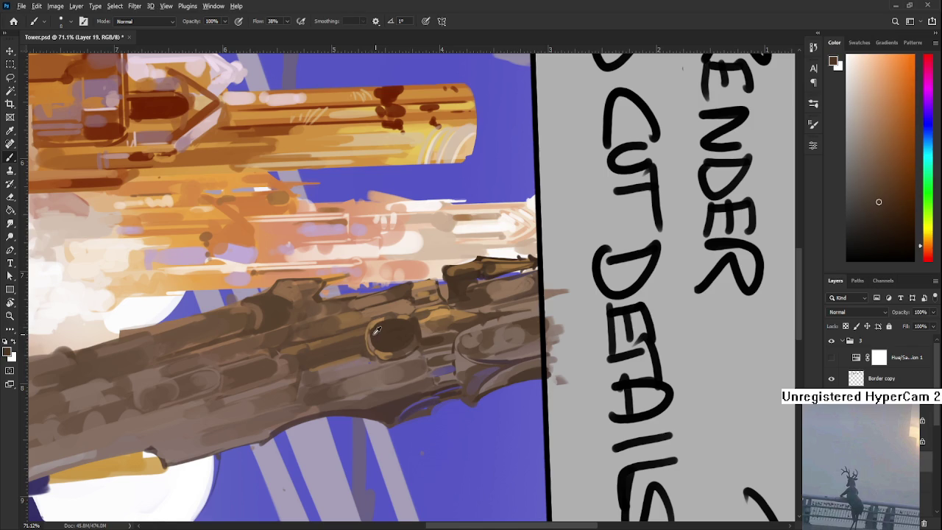
pyautogui.press('r')
pyautogui.moveTo(382, 347); pyautogui.dragTo(477, 323)
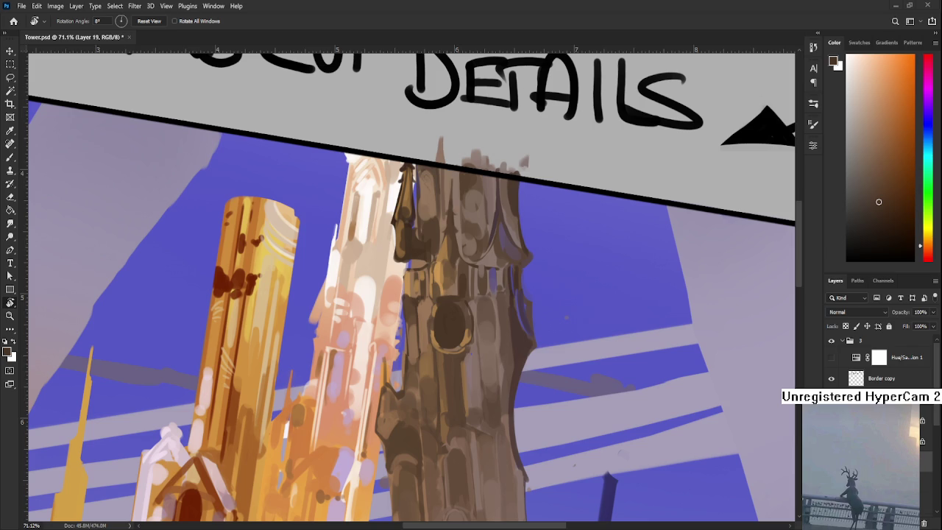
# Step: Sample darker browns from the tower and frame its shaft for repainting
pyautogui.moveTo(396, 340); pyautogui.dragTo(396, 308)
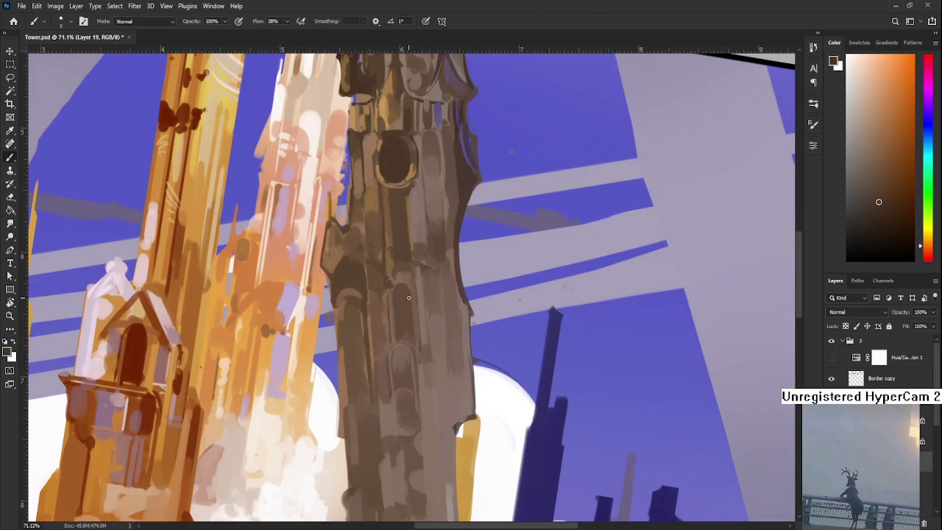
pyautogui.keyDown('alt'); pyautogui.click(397, 308); pyautogui.keyUp('alt')
pyautogui.keyDown('alt'); pyautogui.click(395, 325); pyautogui.keyUp('alt')
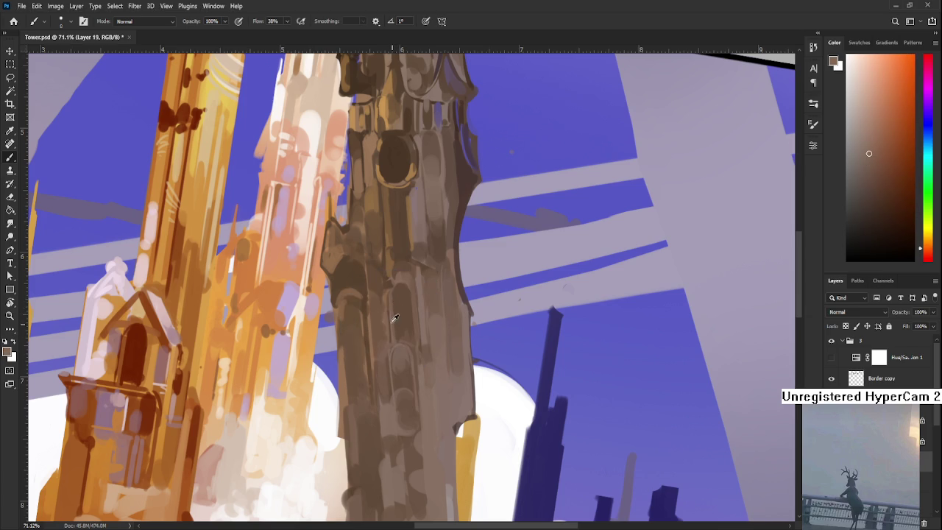
pyautogui.keyDown('alt'); pyautogui.click(411, 280); pyautogui.keyUp('alt')
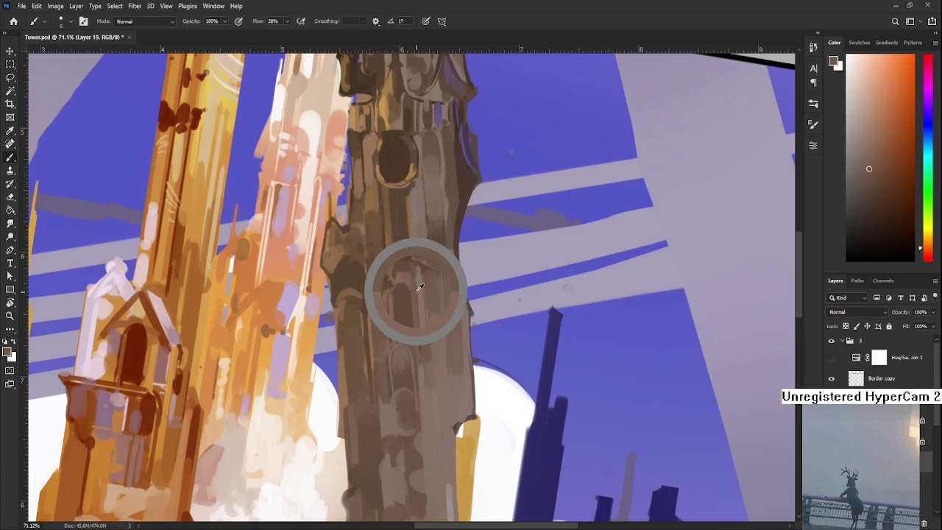
pyautogui.keyDown('alt'); pyautogui.click(400, 289); pyautogui.keyUp('alt')
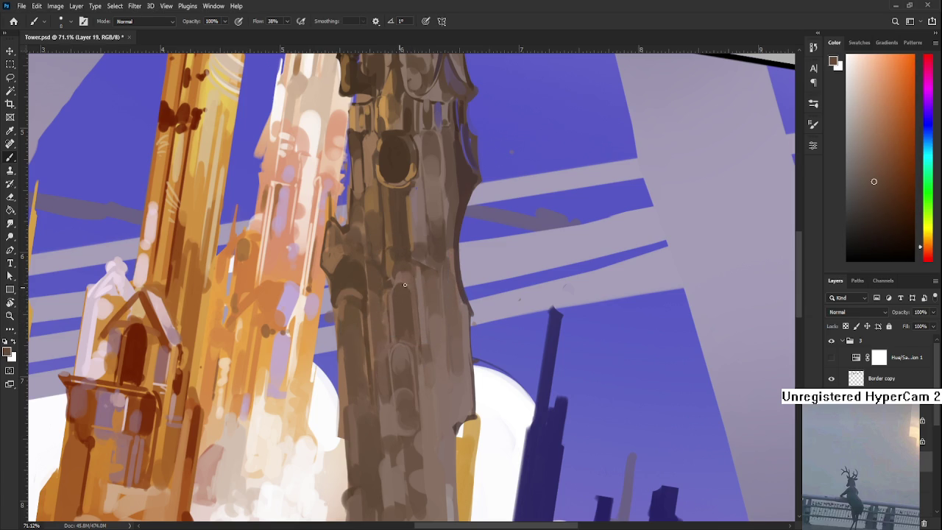
pyautogui.scroll(-2, 397, 295)
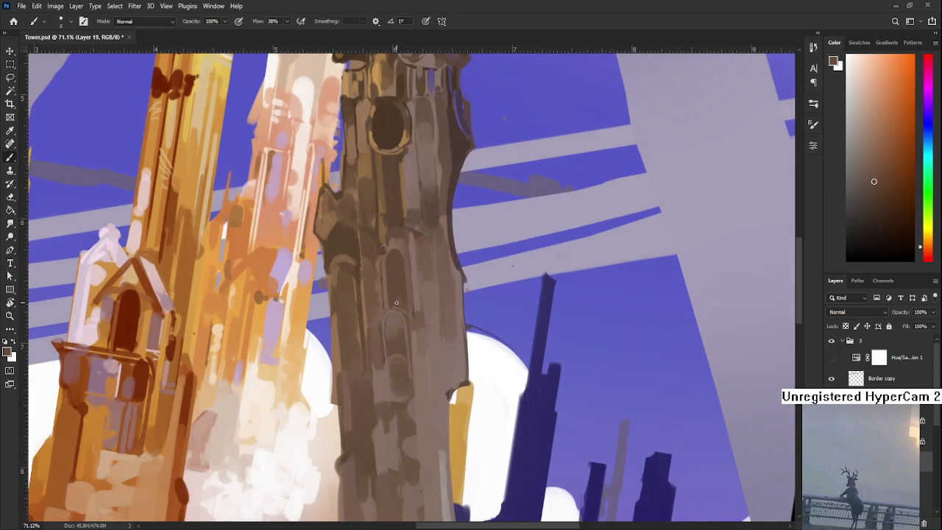
pyautogui.scroll(-3, 441, 353)
pyautogui.scroll(2, 450, 368)
pyautogui.scroll(-3, 442, 372)
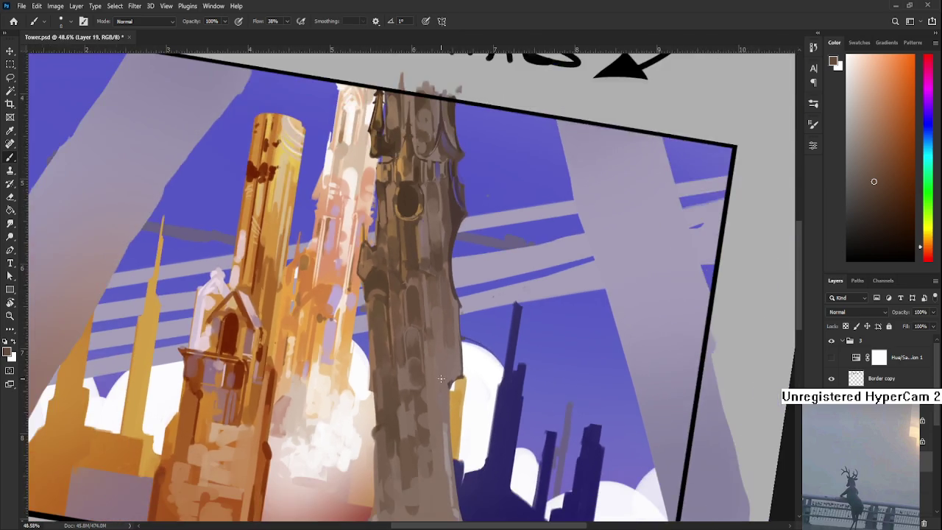
pyautogui.scroll(-1, 442, 375)
pyautogui.scroll(-1, 434, 346)
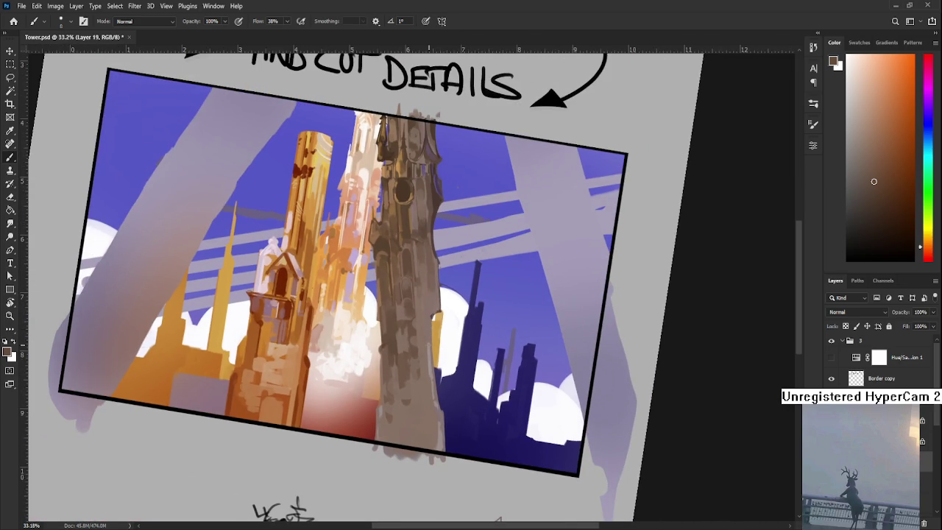
pyautogui.scroll(1, 416, 331)
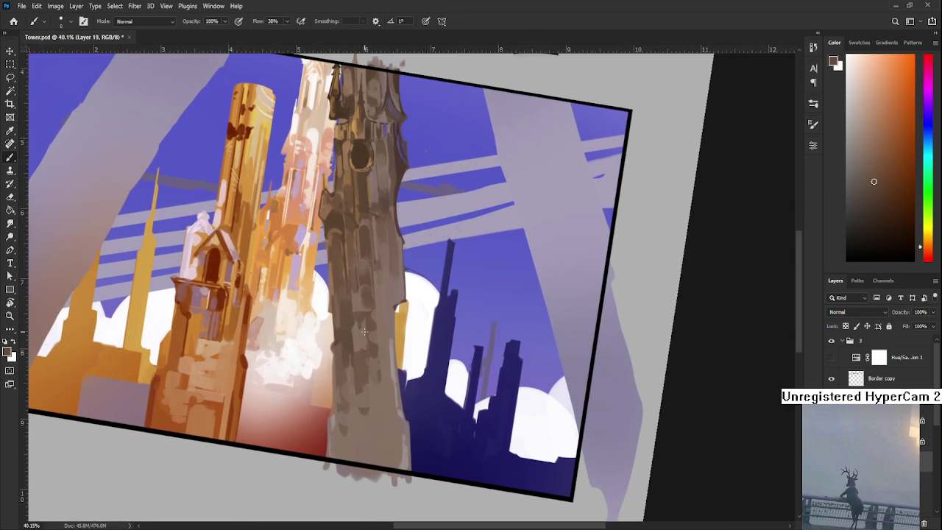
# Step: Enlarge the brush and repaint the lower shaft and right edge, rotating the view along the tower
pyautogui.keyDown('alt'); pyautogui.click(332, 304); pyautogui.keyUp('alt')
pyautogui.press(']')
pyautogui.press(']')
pyautogui.press(']')
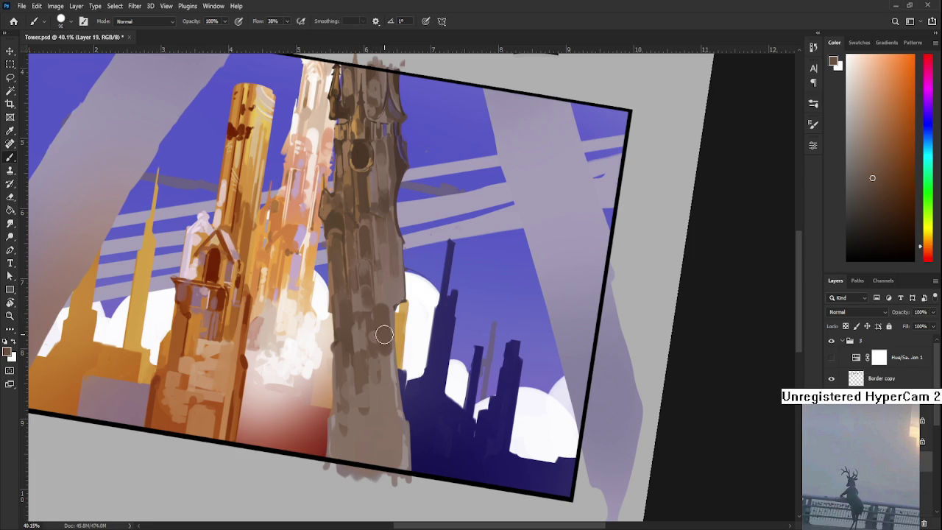
pyautogui.keyDown('alt'); pyautogui.click(383, 349); pyautogui.keyUp('alt')
pyautogui.keyDown('alt'); pyautogui.click(381, 335); pyautogui.keyUp('alt')
pyautogui.keyDown('alt'); pyautogui.click(382, 333); pyautogui.keyUp('alt')
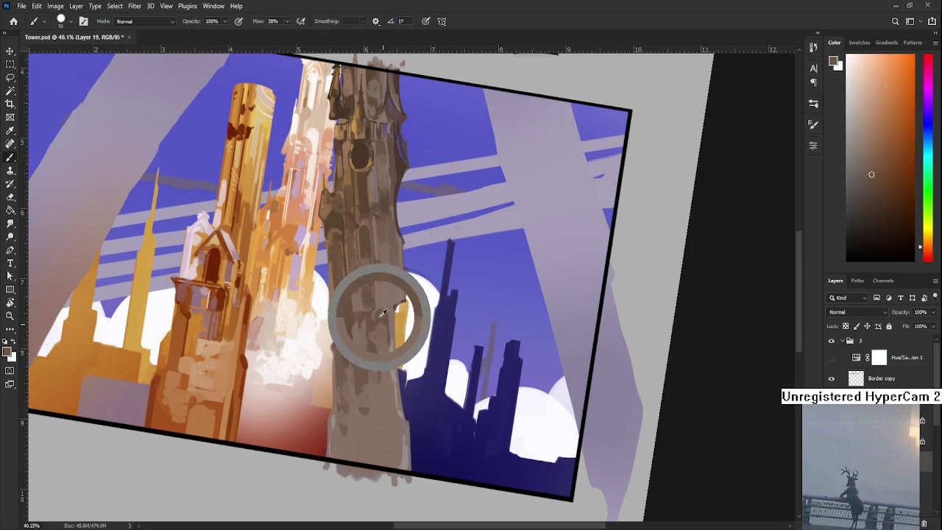
pyautogui.keyDown('alt'); pyautogui.click(390, 372); pyautogui.keyUp('alt')
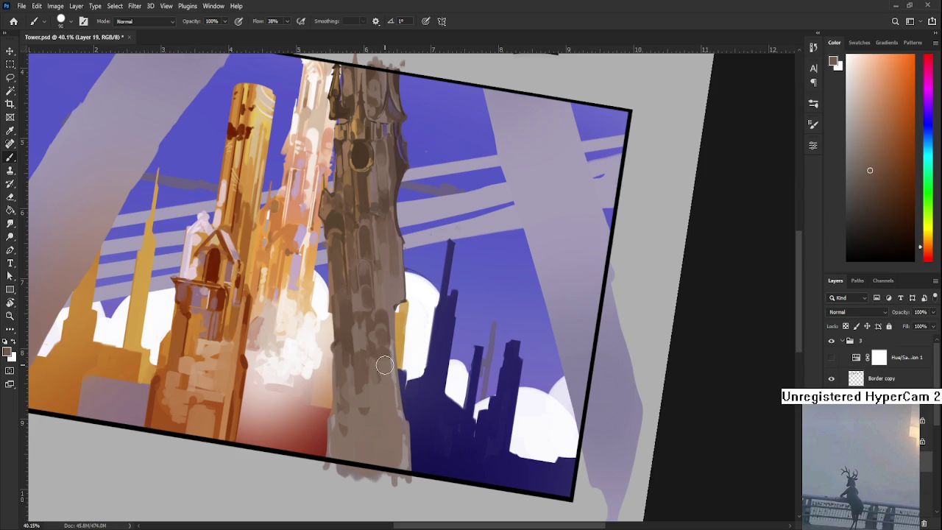
pyautogui.keyDown('alt'); pyautogui.click(382, 372); pyautogui.keyUp('alt')
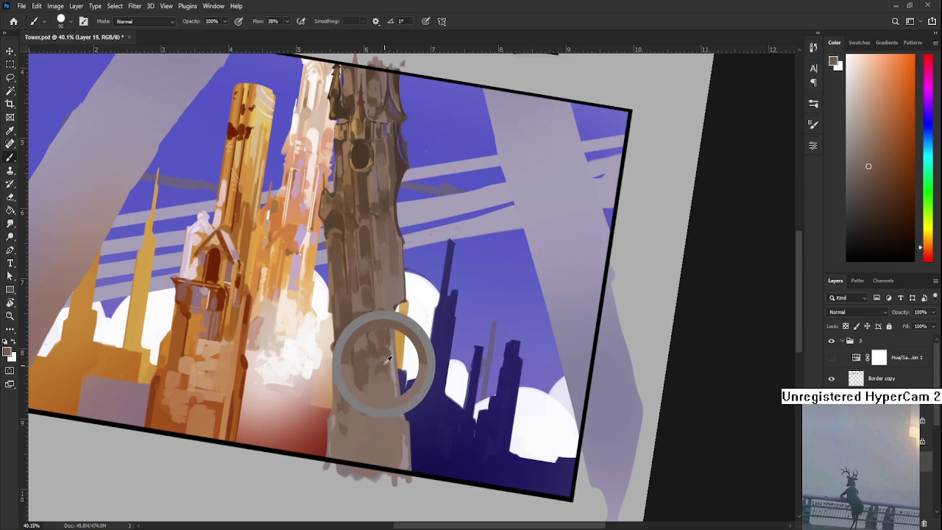
pyautogui.keyDown('alt'); pyautogui.click(387, 421); pyautogui.keyUp('alt')
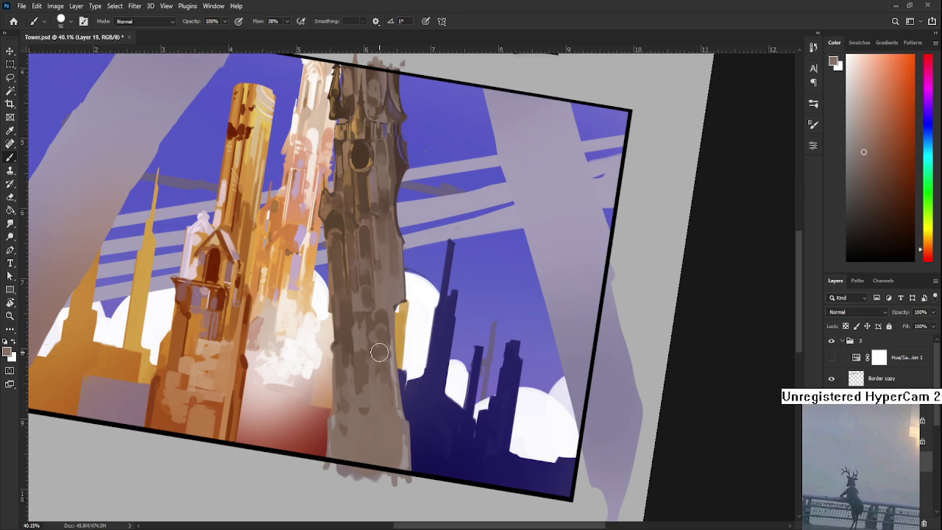
pyautogui.press('r')
pyautogui.moveTo(371, 313); pyautogui.dragTo(375, 326)
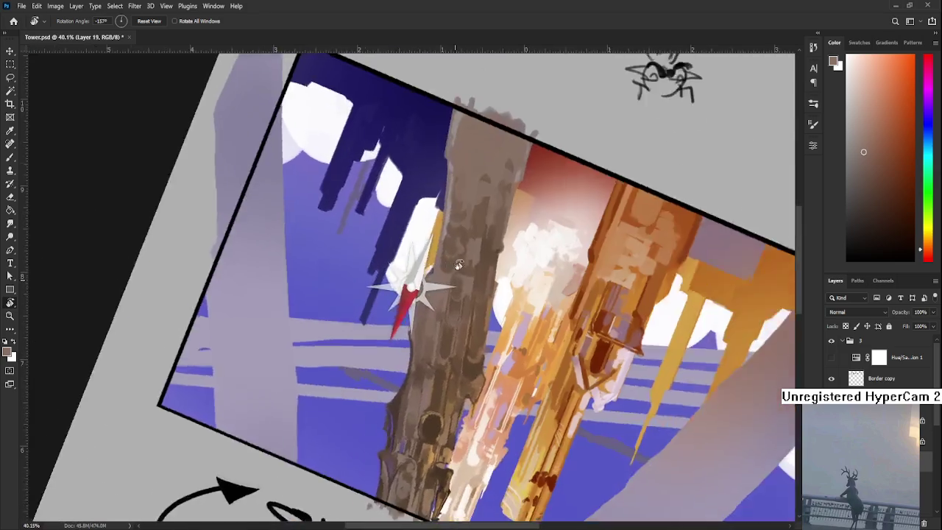
# Step: Sample greyish-brown tones from the tower to firm up its edge against the cloud
pyautogui.keyDown('alt'); pyautogui.click(376, 326); pyautogui.keyUp('alt')
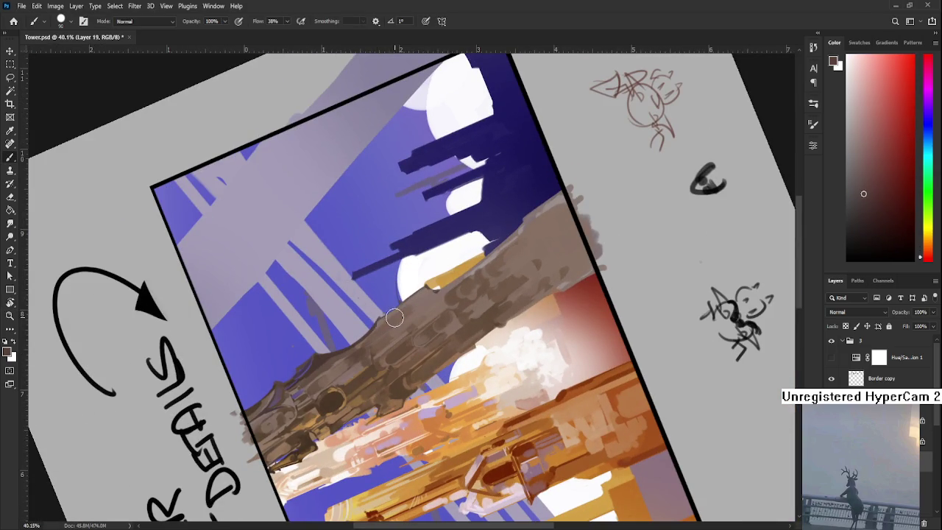
pyautogui.keyDown('alt'); pyautogui.click(416, 301); pyautogui.keyUp('alt')
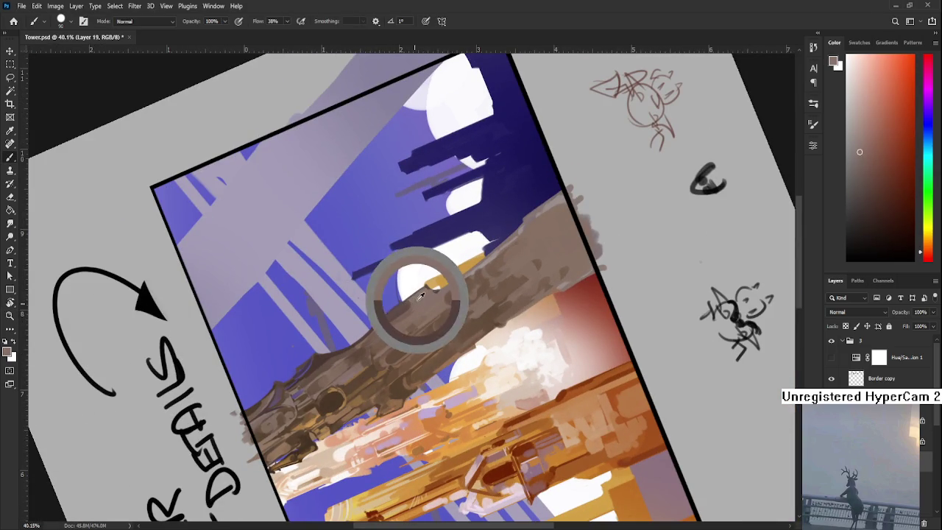
pyautogui.keyDown('alt'); pyautogui.click(388, 318); pyautogui.keyUp('alt')
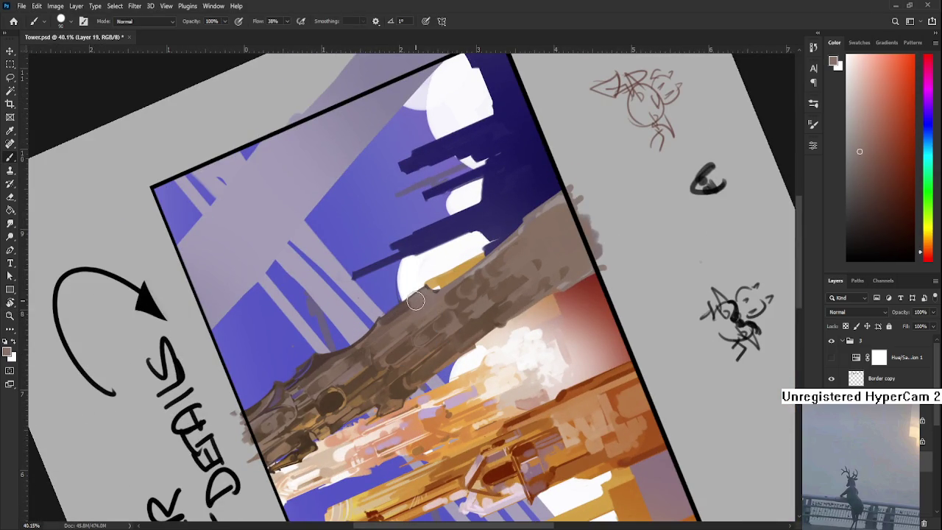
pyautogui.keyDown('alt'); pyautogui.click(424, 294); pyautogui.keyUp('alt')
pyautogui.keyDown('alt'); pyautogui.click(431, 302); pyautogui.keyUp('alt')
pyautogui.keyDown('alt'); pyautogui.click(426, 295); pyautogui.keyUp('alt')
pyautogui.keyDown('alt'); pyautogui.click(439, 304); pyautogui.keyUp('alt')
# Step: Rotate the canvas back to level and fine-tune the sampled tower colour
pyautogui.press('r')
pyautogui.moveTo(438, 303)
pyautogui.mouseDown()
pyautogui.moveTo(403, 363)
pyautogui.moveTo(393, 292)
pyautogui.mouseUp()
pyautogui.keyDown('alt'); pyautogui.click(394, 292); pyautogui.keyUp('alt')
pyautogui.keyDown('alt'); pyautogui.click(394, 292); pyautogui.keyUp('alt')
pyautogui.keyDown('alt'); pyautogui.click(394, 293); pyautogui.keyUp('alt')
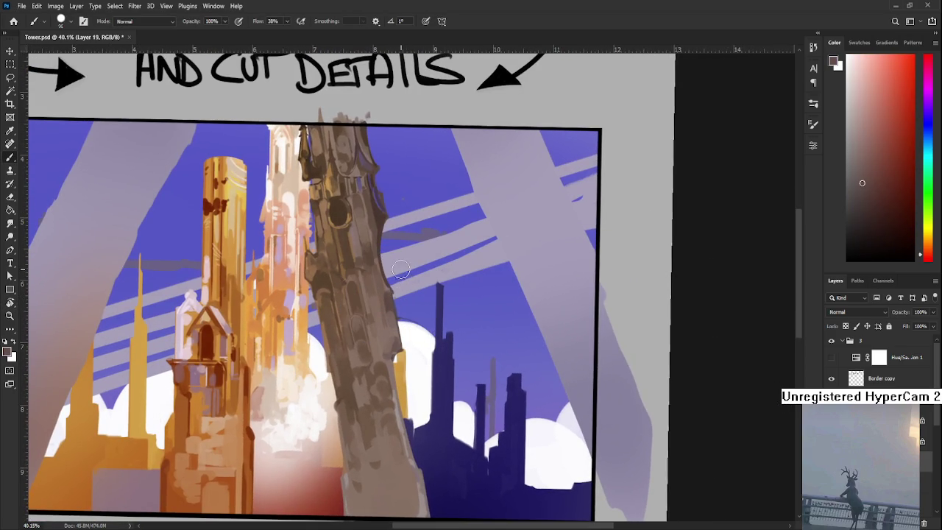
# Step: Sample a lighter tower tone, then erase the tower's right edge clean against the sky
pyautogui.keyDown('alt'); pyautogui.click(389, 292); pyautogui.keyUp('alt')
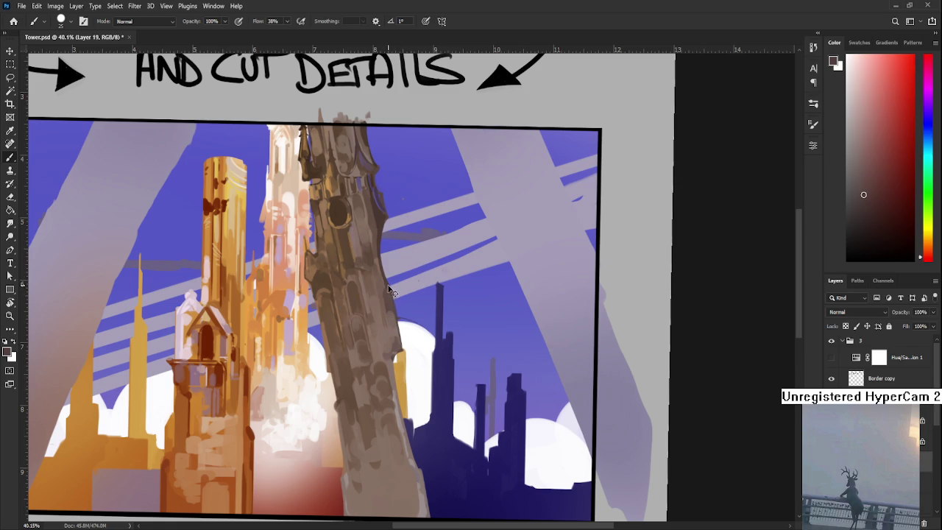
pyautogui.press('e')
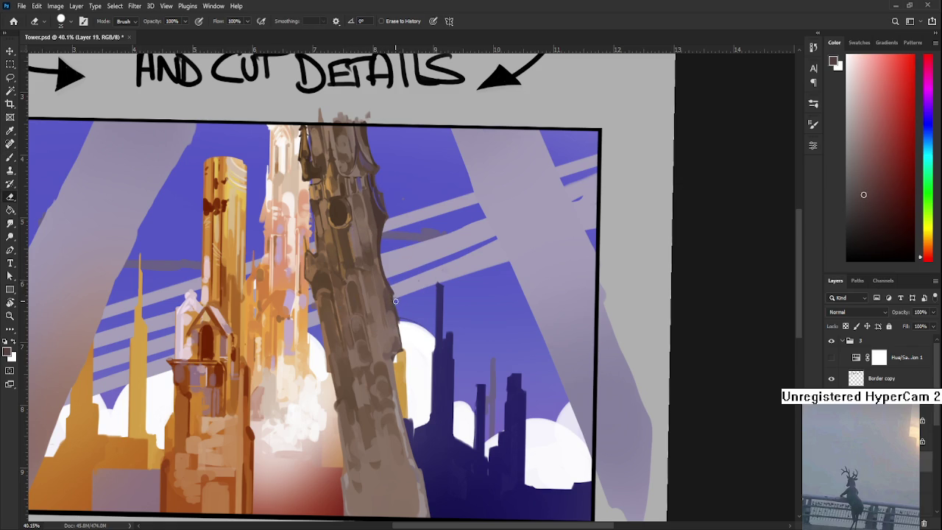
pyautogui.moveTo(398, 310); pyautogui.dragTo(403, 342)
pyautogui.moveTo(384, 358)
pyautogui.mouseDown()
pyautogui.moveTo(425, 268)
pyautogui.moveTo(422, 328)
pyautogui.moveTo(440, 368)
pyautogui.mouseUp()
# Step: Tilt the canvas slightly and sample orange and brownish-grey tones from the tower
pyautogui.press('r')
pyautogui.keyDown('alt'); pyautogui.click(390, 221); pyautogui.keyUp('alt')
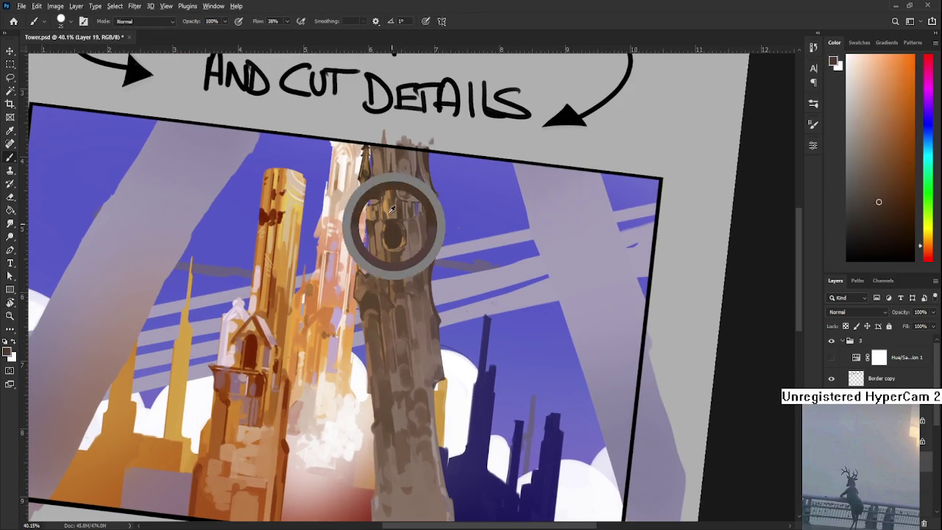
pyautogui.keyDown('alt'); pyautogui.click(381, 336); pyautogui.keyUp('alt')
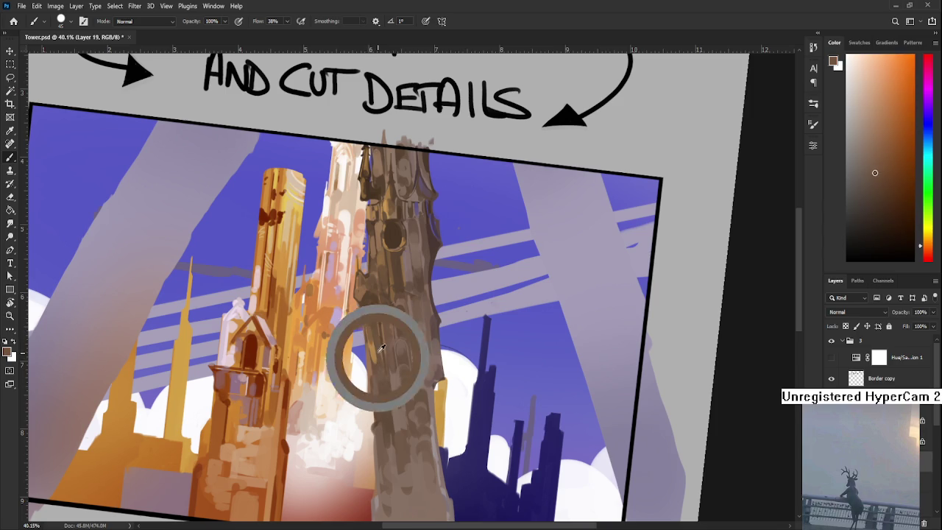
pyautogui.keyDown('alt'); pyautogui.click(381, 352); pyautogui.keyUp('alt')
pyautogui.keyDown('alt'); pyautogui.click(381, 356); pyautogui.keyUp('alt')
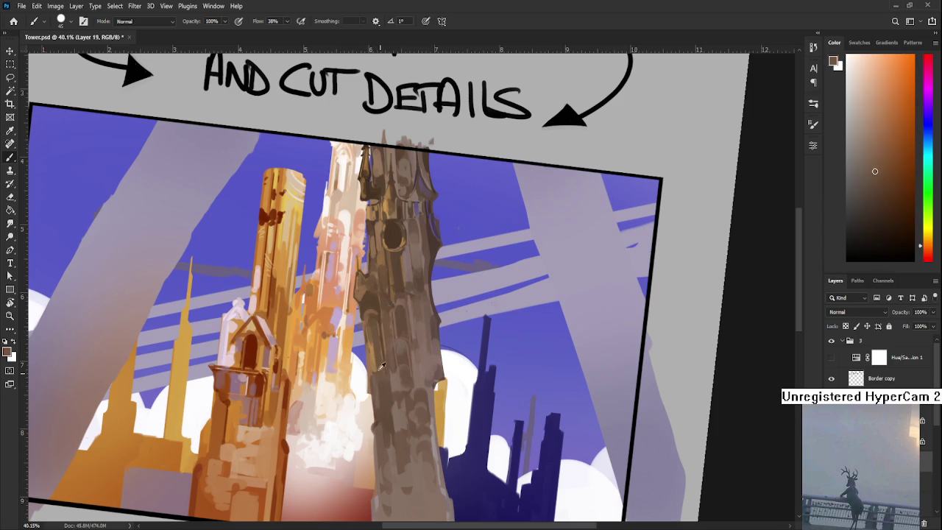
pyautogui.keyDown('alt'); pyautogui.click(372, 356); pyautogui.keyUp('alt')
pyautogui.keyDown('alt'); pyautogui.click(379, 359); pyautogui.keyUp('alt')
pyautogui.keyDown('alt'); pyautogui.click(375, 365); pyautogui.keyUp('alt')
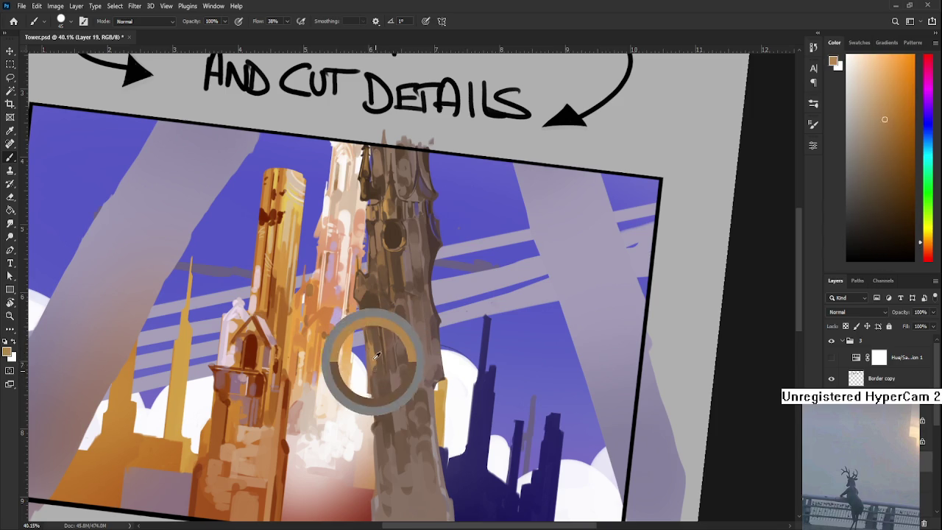
pyautogui.keyDown('alt'); pyautogui.click(377, 359); pyautogui.keyUp('alt')
# Step: Pick a tan from the tower and paint a thin stroke down its left edge
pyautogui.scroll(-1, 377, 360)
pyautogui.keyDown('alt'); pyautogui.click(372, 353); pyautogui.keyUp('alt')
pyautogui.keyDown('alt'); pyautogui.click(374, 366); pyautogui.keyUp('alt')
pyautogui.keyDown('alt'); pyautogui.click(367, 355); pyautogui.keyUp('alt')
pyautogui.keyDown('alt'); pyautogui.click(367, 355); pyautogui.keyUp('alt')
pyautogui.keyDown('alt'); pyautogui.click(367, 355); pyautogui.keyUp('alt')
pyautogui.scroll(-1, 367, 357)
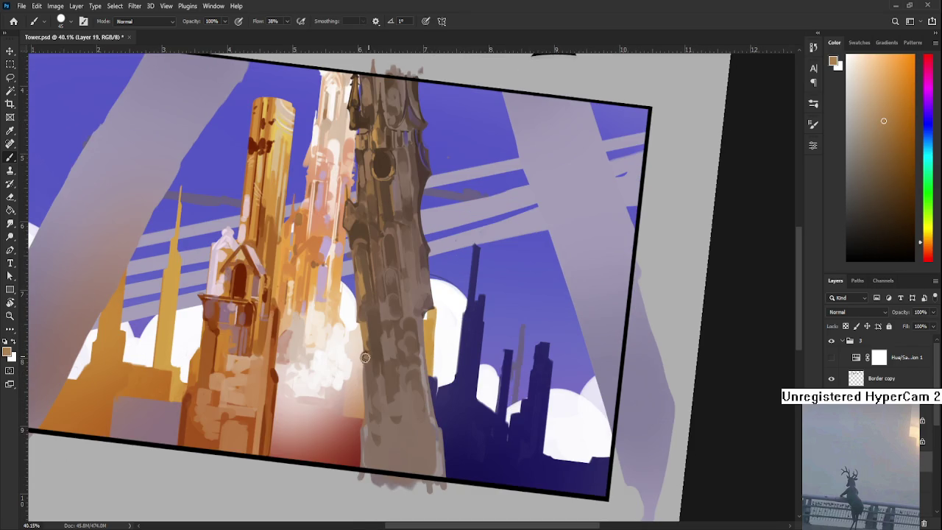
pyautogui.keyDown('alt'); pyautogui.click(368, 357); pyautogui.keyUp('alt')
pyautogui.keyDown('alt'); pyautogui.click(368, 361); pyautogui.keyUp('alt')
pyautogui.moveTo(366, 448); pyautogui.dragTo(370, 404)
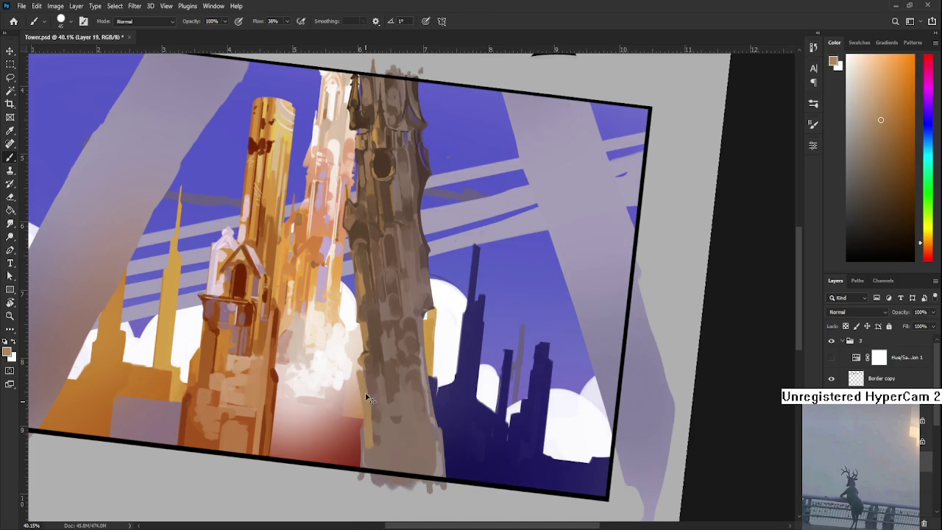
# Step: Sample darker reddish-brown and tan-orange tones from the tower's base
pyautogui.keyDown('alt'); pyautogui.click(370, 402); pyautogui.keyUp('alt')
pyautogui.keyDown('alt'); pyautogui.click(370, 401); pyautogui.keyUp('alt')
pyautogui.keyDown('alt'); pyautogui.click(370, 401); pyautogui.keyUp('alt')
pyautogui.keyDown('alt'); pyautogui.click(372, 366); pyautogui.keyUp('alt')
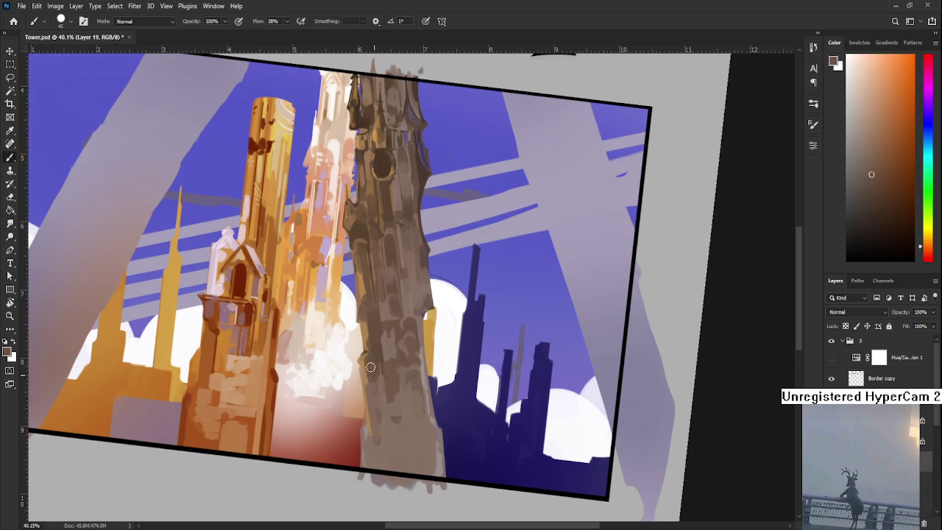
pyautogui.keyDown('alt'); pyautogui.click(372, 336); pyautogui.keyUp('alt')
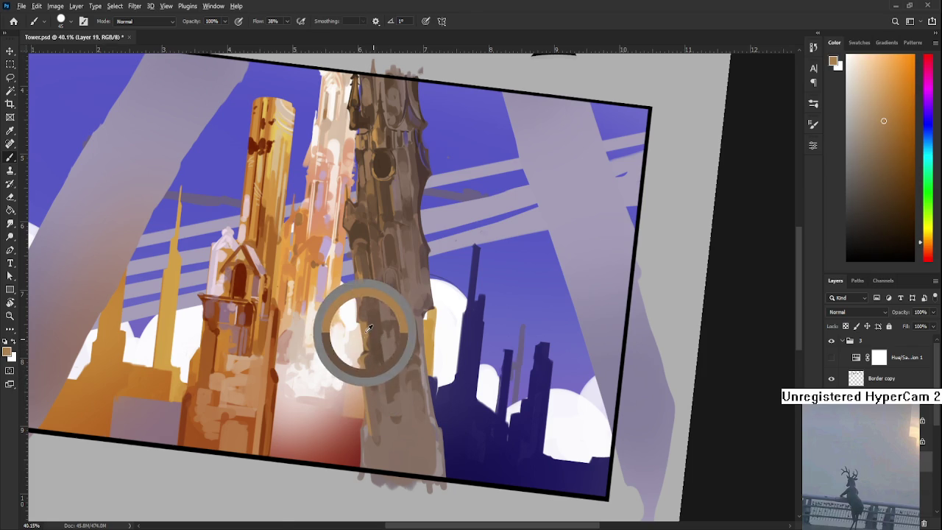
pyautogui.moveTo(369, 411); pyautogui.dragTo(366, 361)
pyautogui.keyDown('alt'); pyautogui.click(363, 381); pyautogui.keyUp('alt')
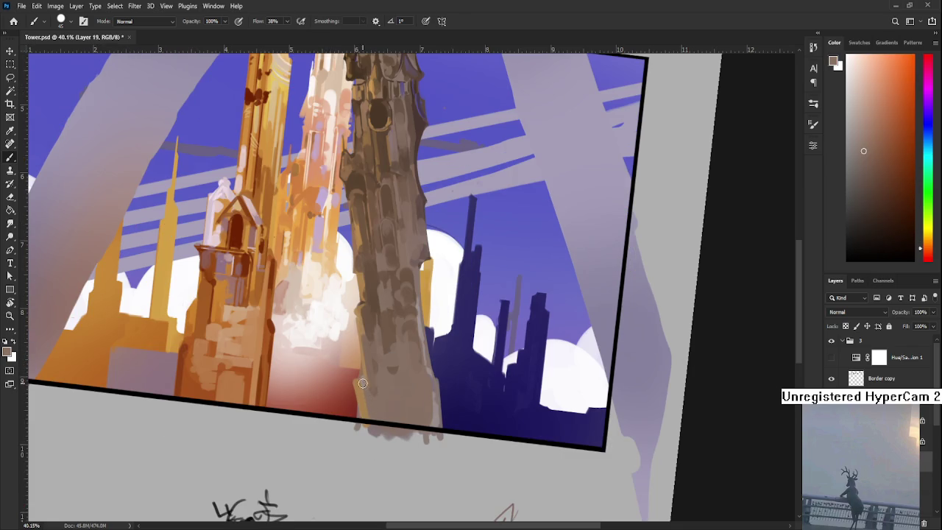
pyautogui.keyDown('alt'); pyautogui.click(363, 381); pyautogui.keyUp('alt')
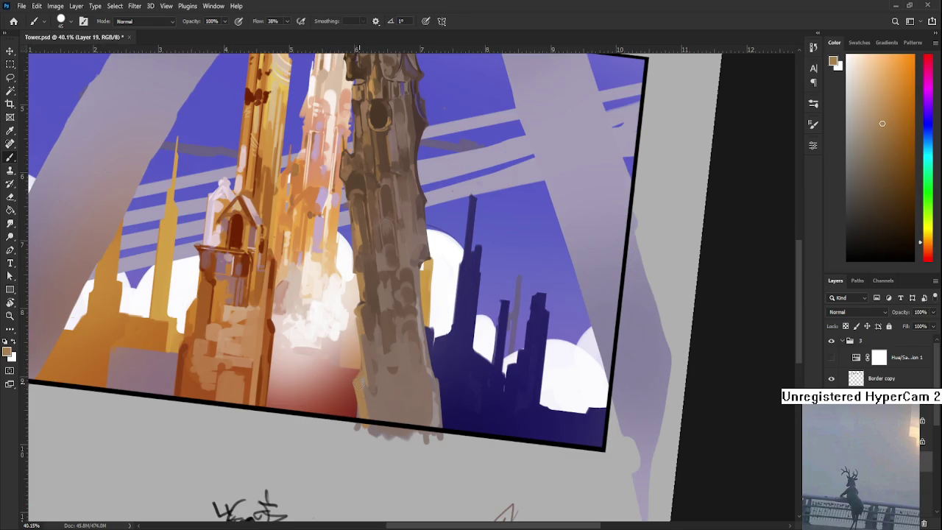
# Step: Erase the tower's lower-left edge clean beside the red glow and reframe the view
pyautogui.press('e')
pyautogui.moveTo(358, 426); pyautogui.dragTo(356, 368)
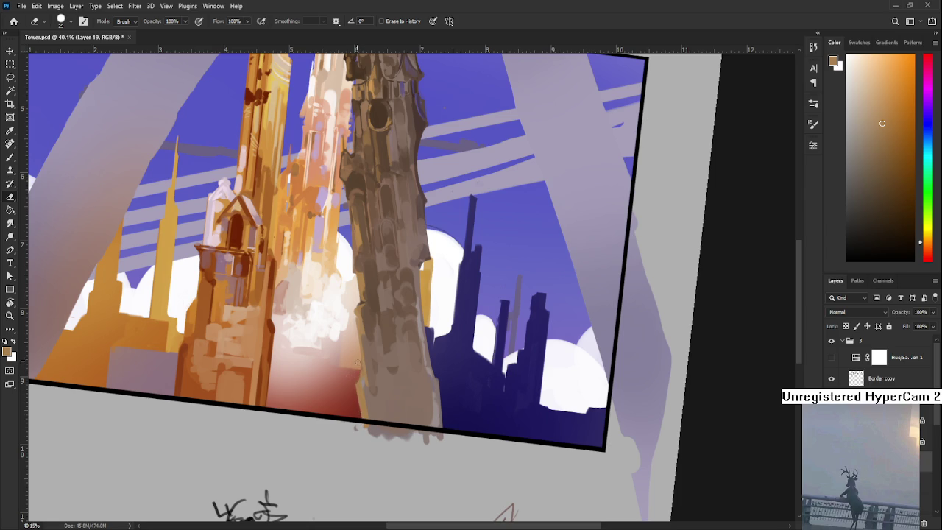
pyautogui.press('b')
pyautogui.moveTo(357, 360); pyautogui.dragTo(361, 435)
pyautogui.keyDown('alt'); pyautogui.click(379, 409); pyautogui.keyUp('alt')
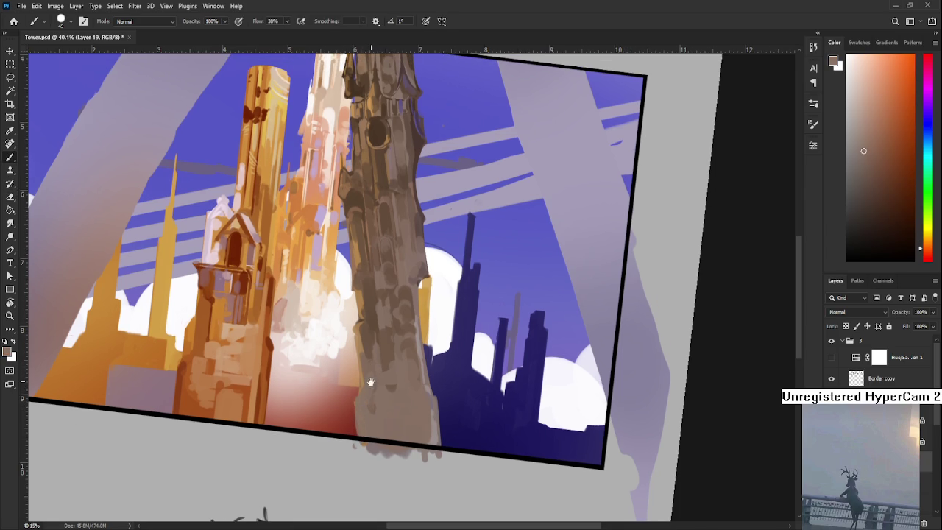
pyautogui.moveTo(370, 380); pyautogui.dragTo(364, 420)
pyautogui.moveTo(365, 324); pyautogui.dragTo(374, 369)
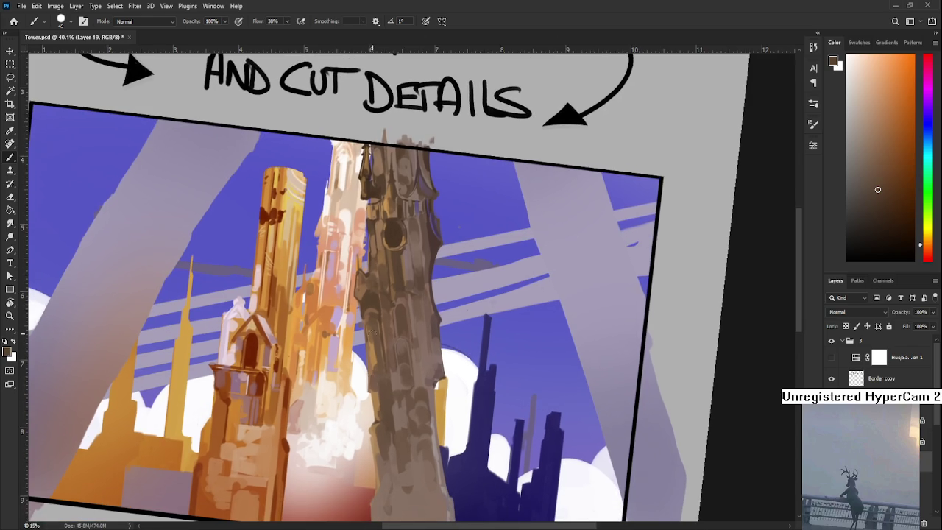
# Step: Sample a colour from the tower top and set the brush size to 15
pyautogui.keyDown('alt'); pyautogui.click(368, 164); pyautogui.keyUp('alt')
pyautogui.moveTo(379, 315); pyautogui.dragTo(364, 281)
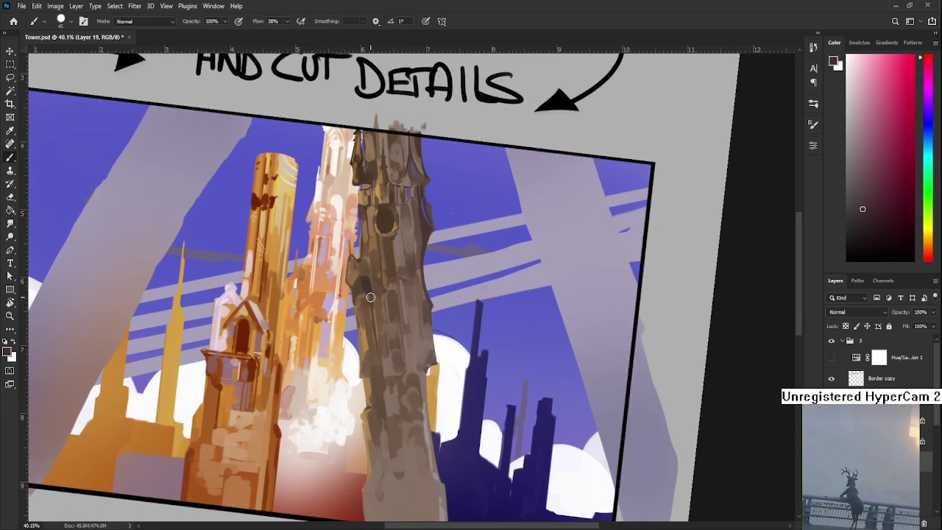
pyautogui.press('[')
pyautogui.press('[')
pyautogui.press('[')
pyautogui.scroll(2, 375, 254)
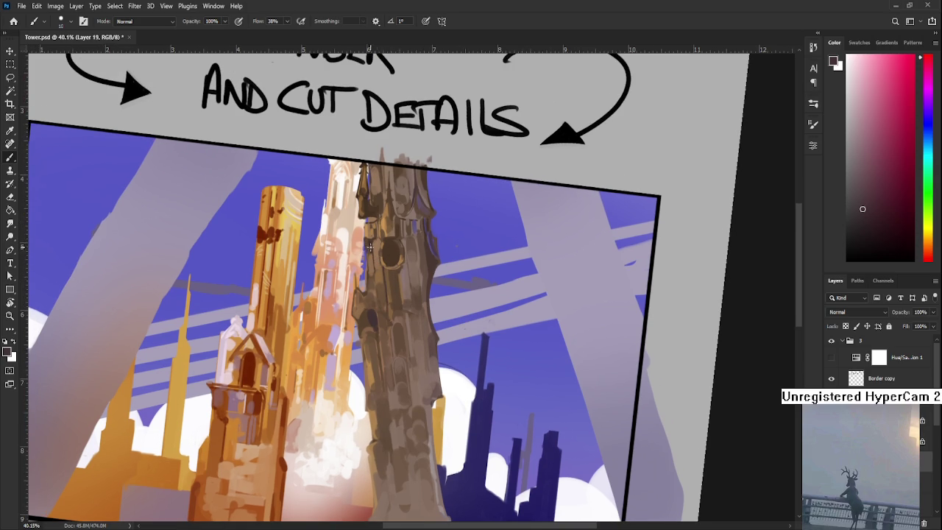
pyautogui.press(']')
pyautogui.press(']')
pyautogui.press(']')
pyautogui.press('[')
pyautogui.press('[')
pyautogui.moveTo(387, 381); pyautogui.dragTo(382, 341)
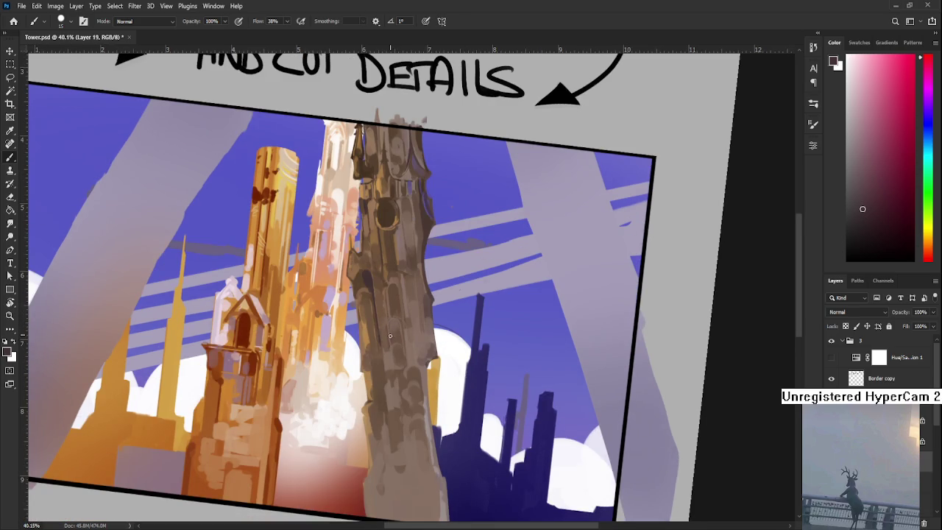
pyautogui.moveTo(390, 334); pyautogui.dragTo(386, 347)
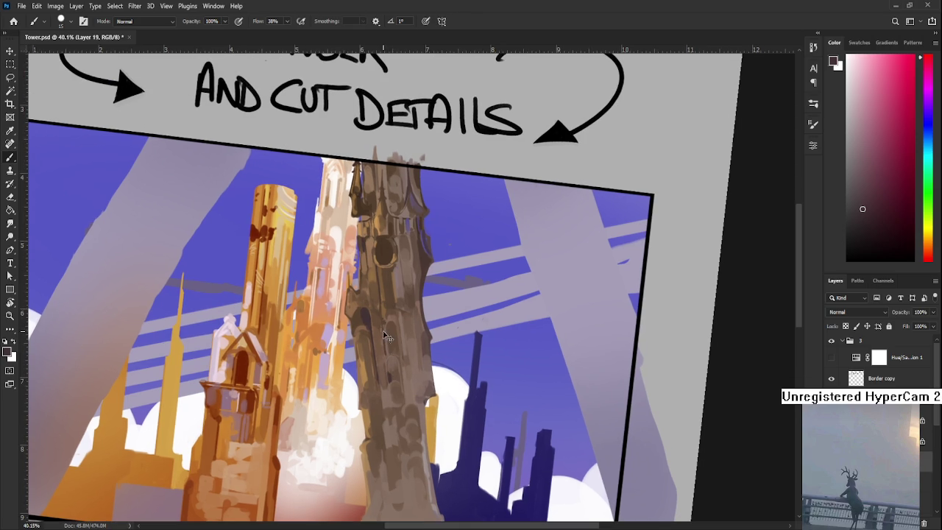
# Step: Sample browns and redder pink-red tones from the tower's lower half
pyautogui.keyDown('alt'); pyautogui.click(385, 328); pyautogui.keyUp('alt')
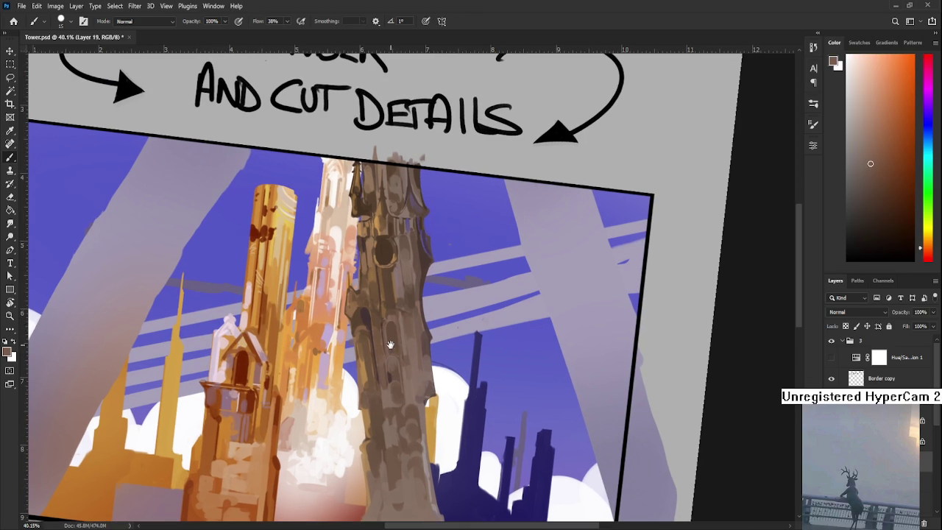
pyautogui.moveTo(389, 339); pyautogui.dragTo(374, 265)
pyautogui.keyDown('alt'); pyautogui.click(378, 306); pyautogui.keyUp('alt')
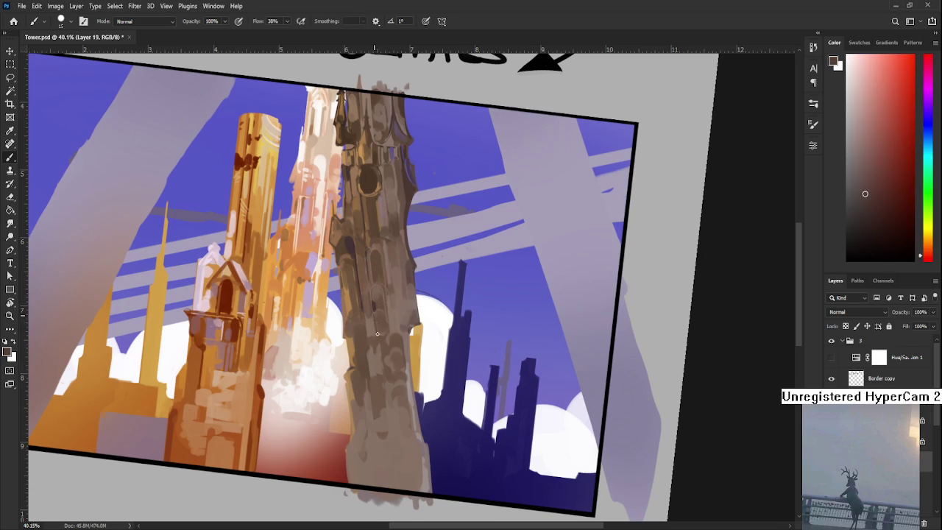
pyautogui.keyDown('alt'); pyautogui.click(376, 307); pyautogui.keyUp('alt')
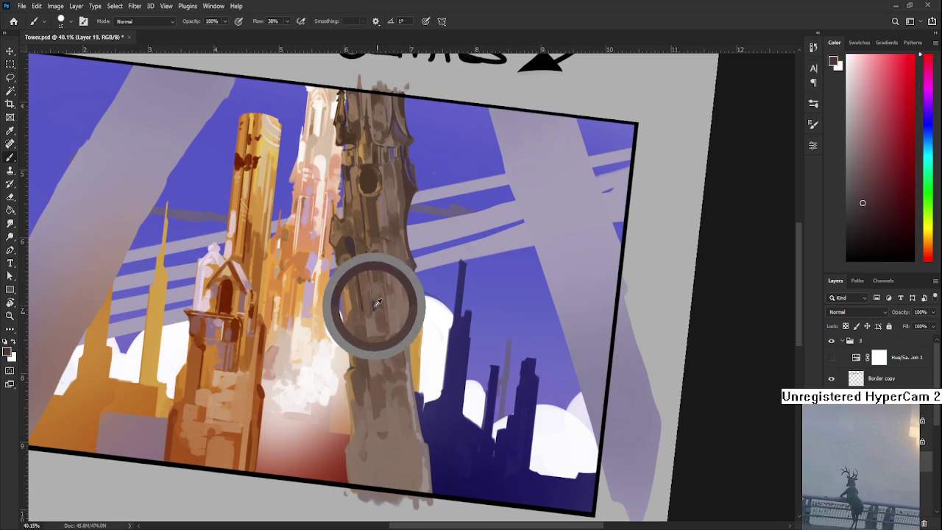
pyautogui.keyDown('alt'); pyautogui.click(390, 325); pyautogui.keyUp('alt')
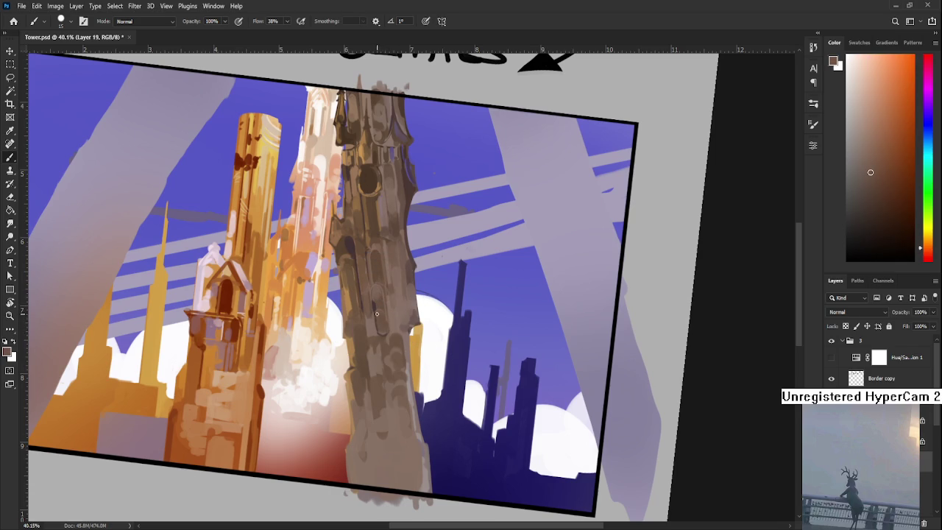
pyautogui.keyDown('alt'); pyautogui.click(385, 318); pyautogui.keyUp('alt')
pyautogui.scroll(2, 385, 324)
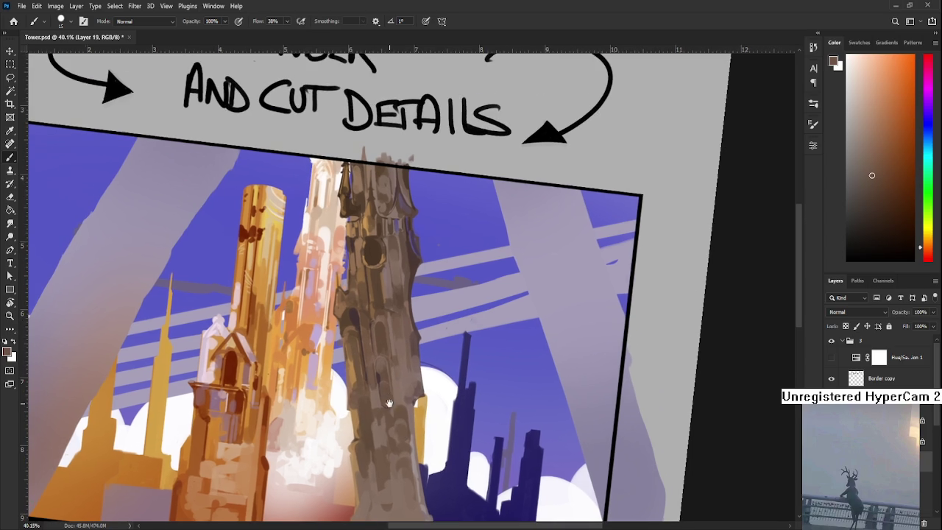
pyautogui.keyDown('alt'); pyautogui.click(355, 316); pyautogui.keyUp('alt')
# Step: Rotate the canvas to a painting angle and sample darker and lighter tower browns
pyautogui.press('r')
pyautogui.moveTo(355, 316)
pyautogui.mouseDown()
pyautogui.moveTo(439, 274)
pyautogui.moveTo(393, 368)
pyautogui.moveTo(367, 323)
pyautogui.mouseUp()
pyautogui.press('b')
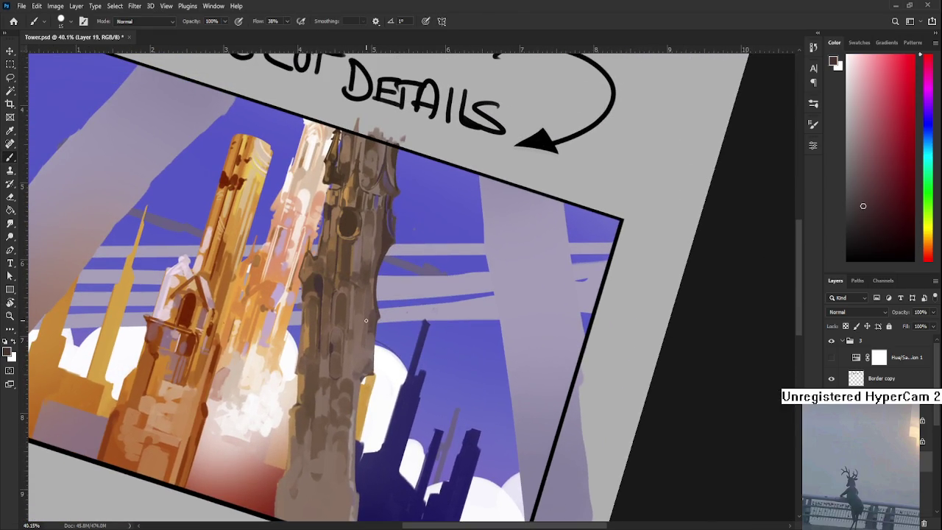
pyautogui.keyDown('alt'); pyautogui.click(365, 318); pyautogui.keyUp('alt')
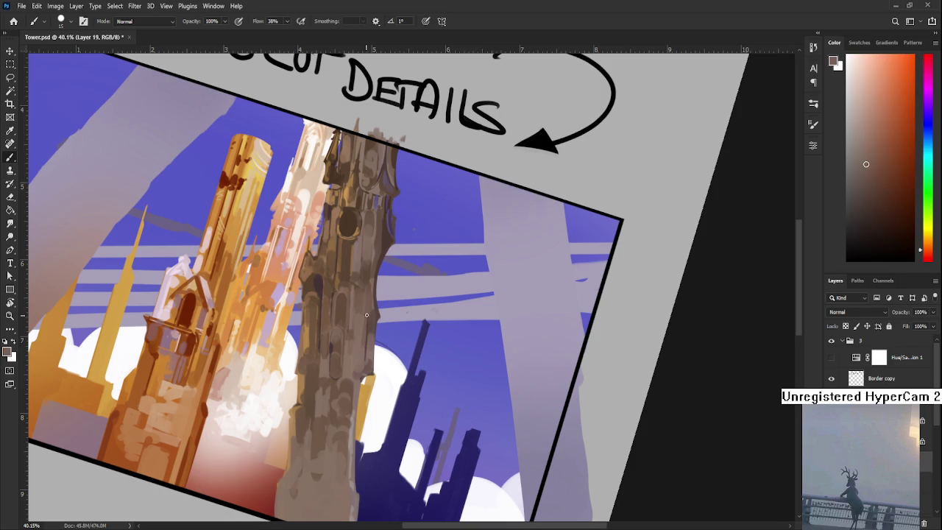
pyautogui.keyDown('alt'); pyautogui.click(366, 318); pyautogui.keyUp('alt')
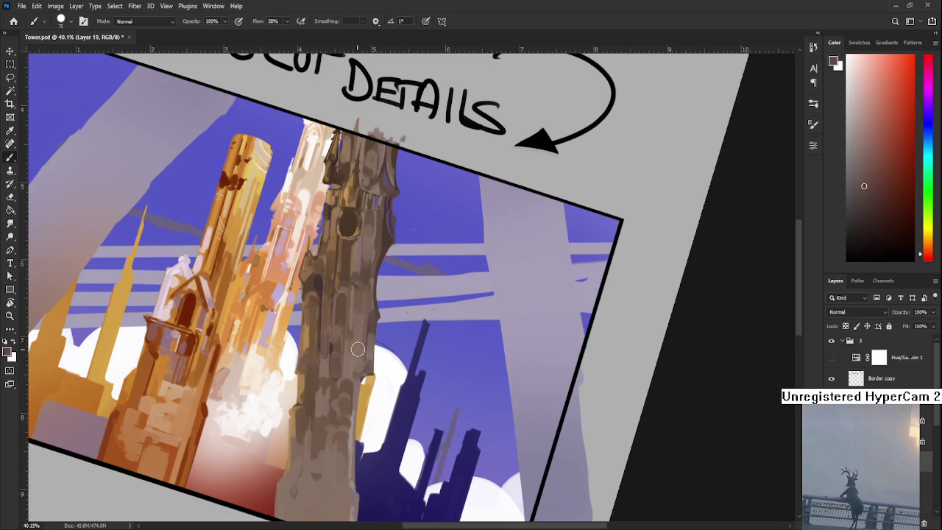
pyautogui.keyDown('alt'); pyautogui.click(355, 357); pyautogui.keyUp('alt')
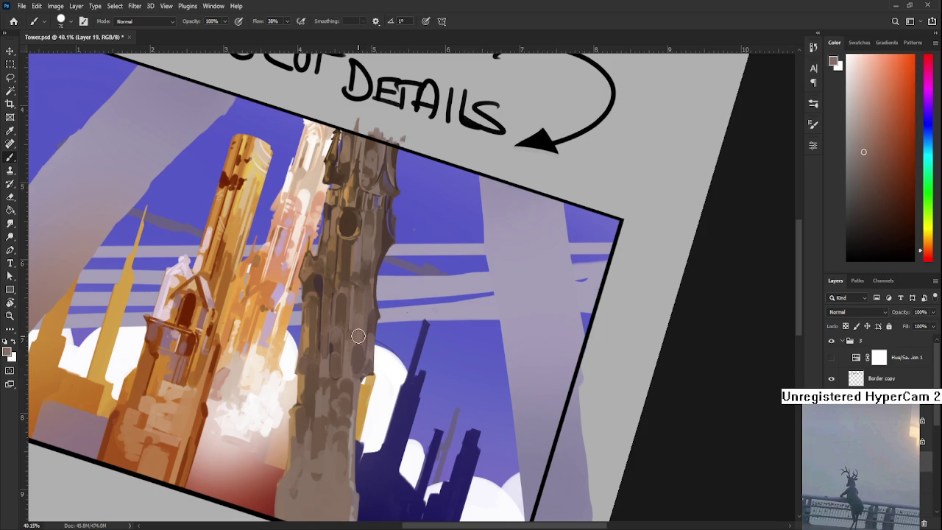
pyautogui.keyDown('alt'); pyautogui.click(358, 358); pyautogui.keyUp('alt')
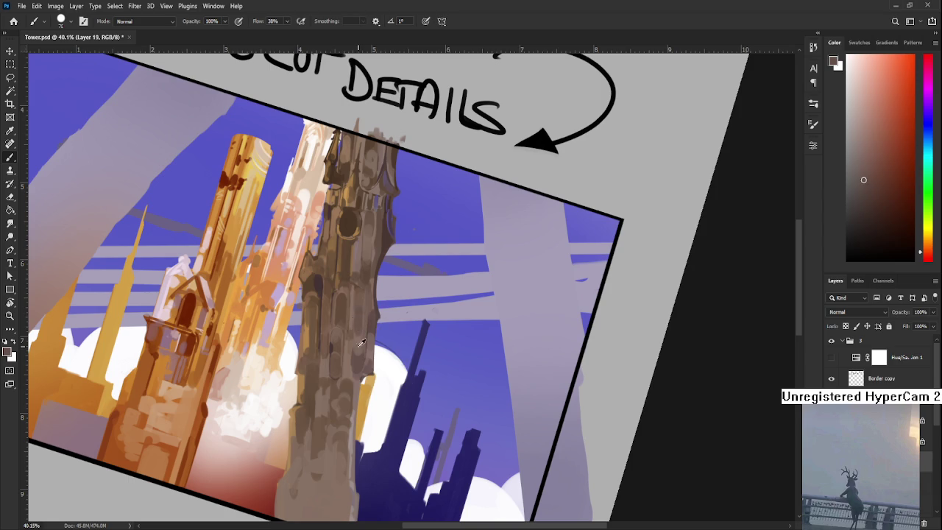
pyautogui.keyDown('alt'); pyautogui.click(358, 313); pyautogui.keyUp('alt')
pyautogui.keyDown('alt'); pyautogui.click(359, 332); pyautogui.keyUp('alt')
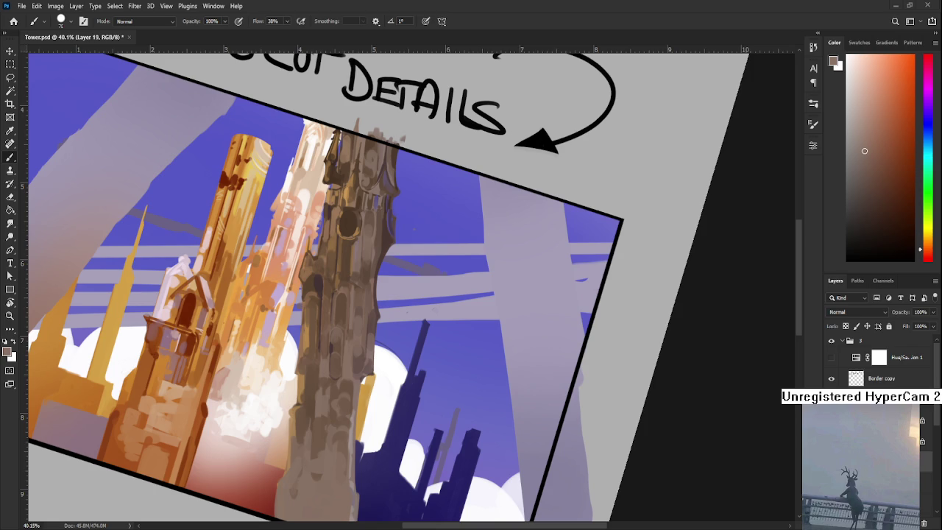
# Step: Scroll the view over the re-rendered tower with its cut-in window details
pyautogui.scroll(-3, 393, 365)
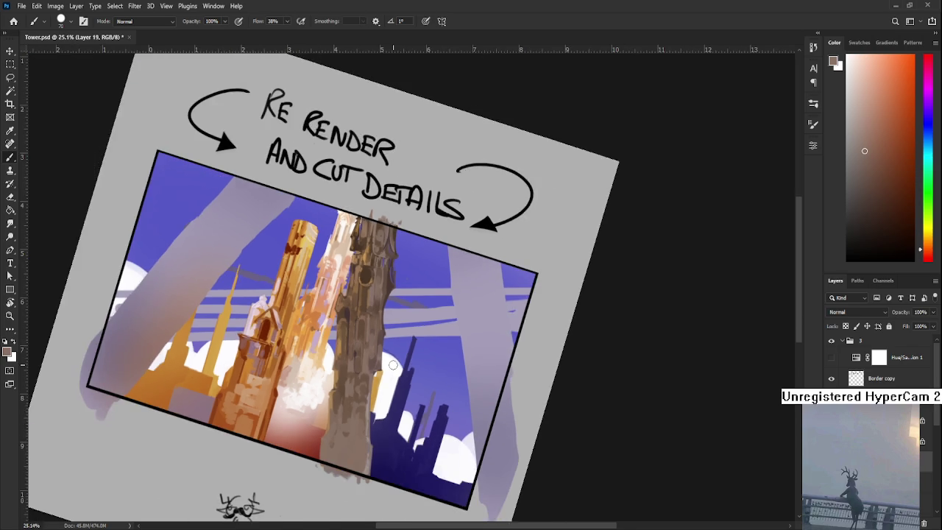
# Step: Reset the canvas rotation to 0° and shift the tower painting slightly down in view
pyautogui.scroll(2, 393, 365)
pyautogui.scroll(3, 393, 365)
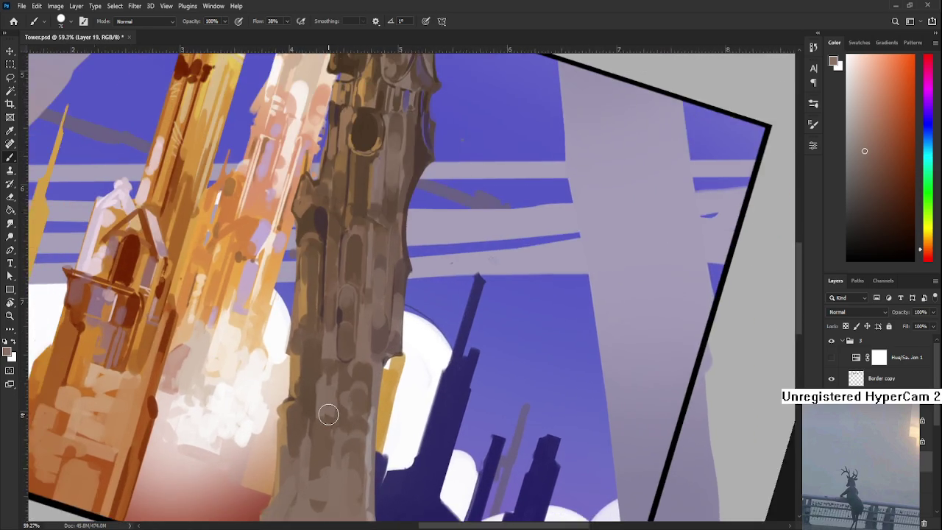
pyautogui.scroll(-1, 326, 414)
pyautogui.scroll(2, 308, 284)
pyautogui.press('r')
pyautogui.moveTo(305, 427); pyautogui.dragTo(321, 470)
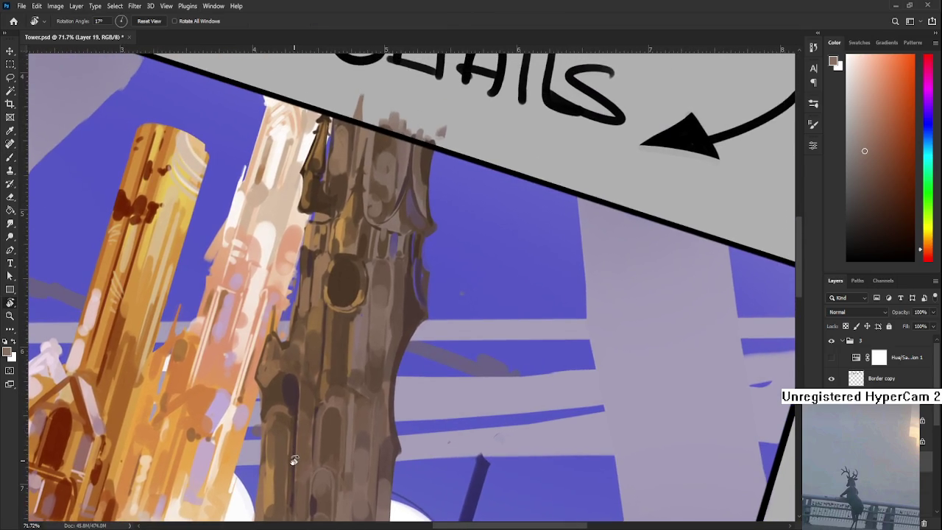
pyautogui.press('Escape')
pyautogui.scroll(-3, 361, 368)
pyautogui.scroll(1, 376, 311)
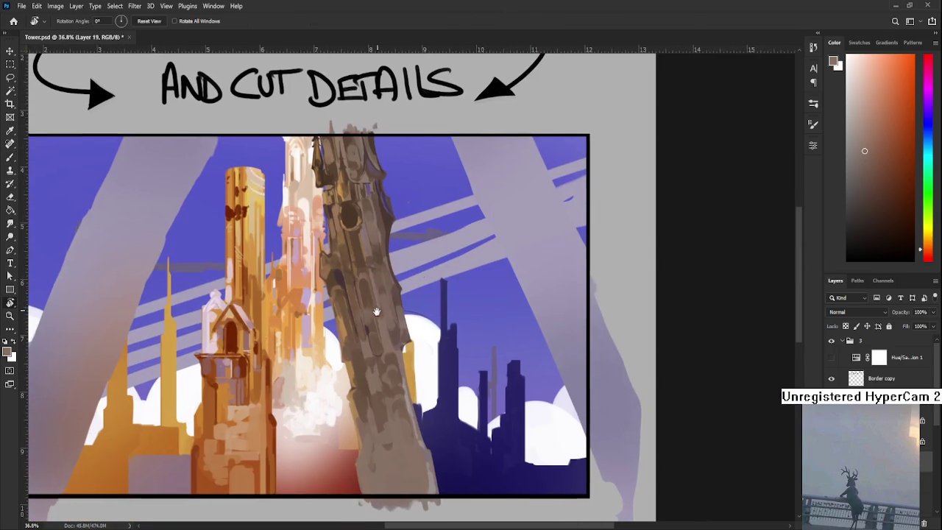
pyautogui.scroll(1, 368, 272)
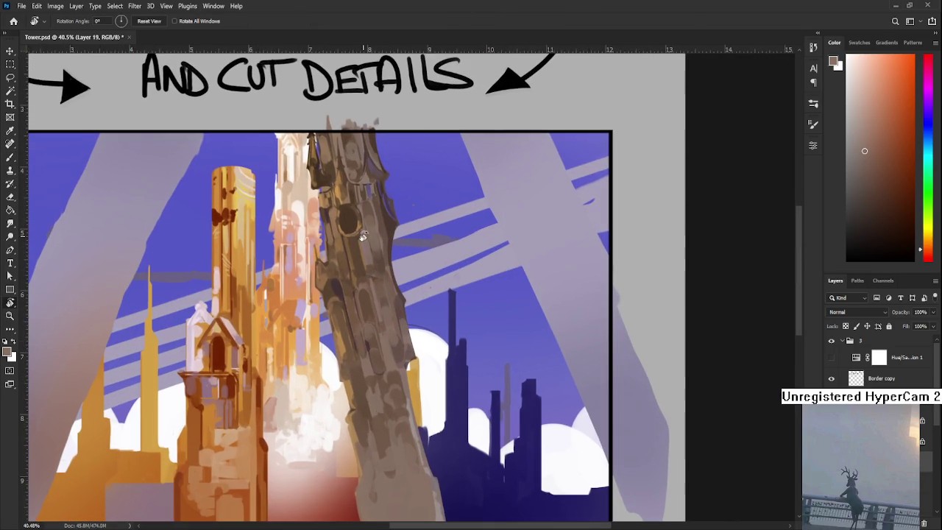
pyautogui.moveTo(354, 265); pyautogui.dragTo(350, 294)
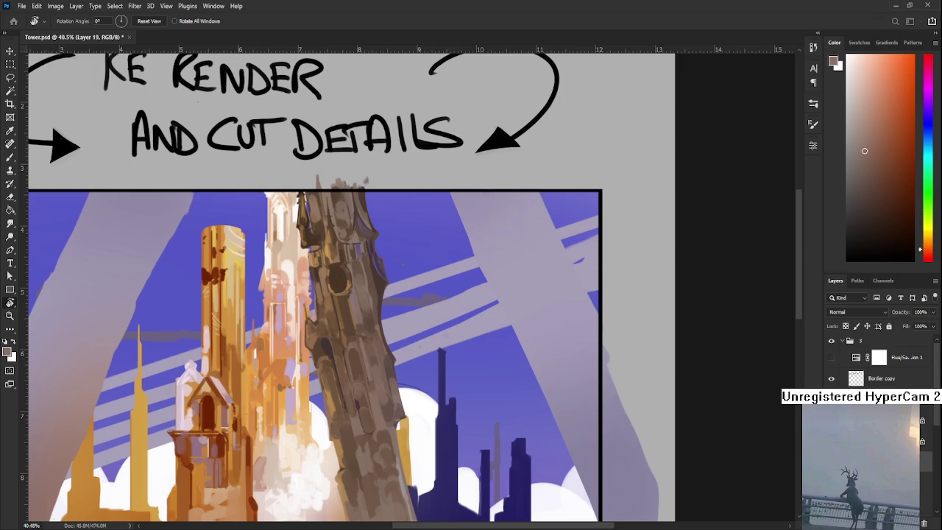
pyautogui.hotkey('ctrl', '0')
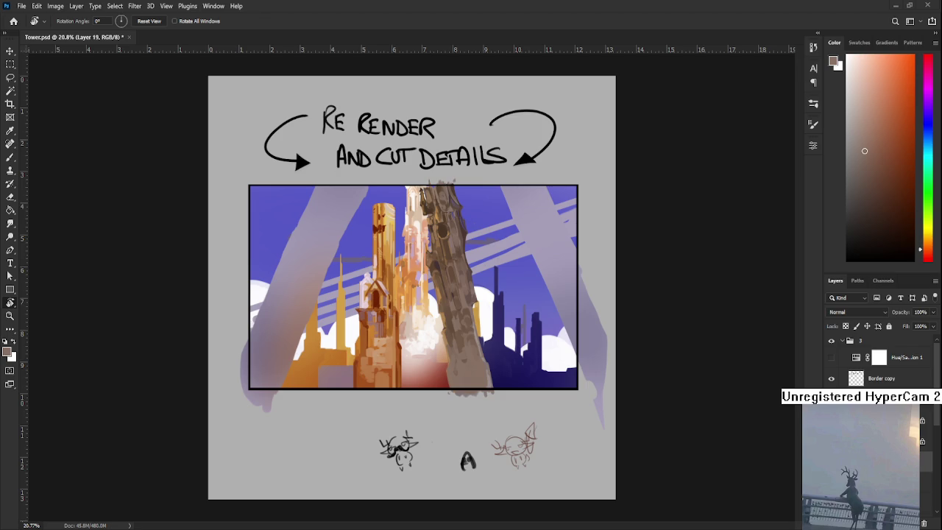
pyautogui.scroll(2, 378, 342)
pyautogui.scroll(1, 378, 342)
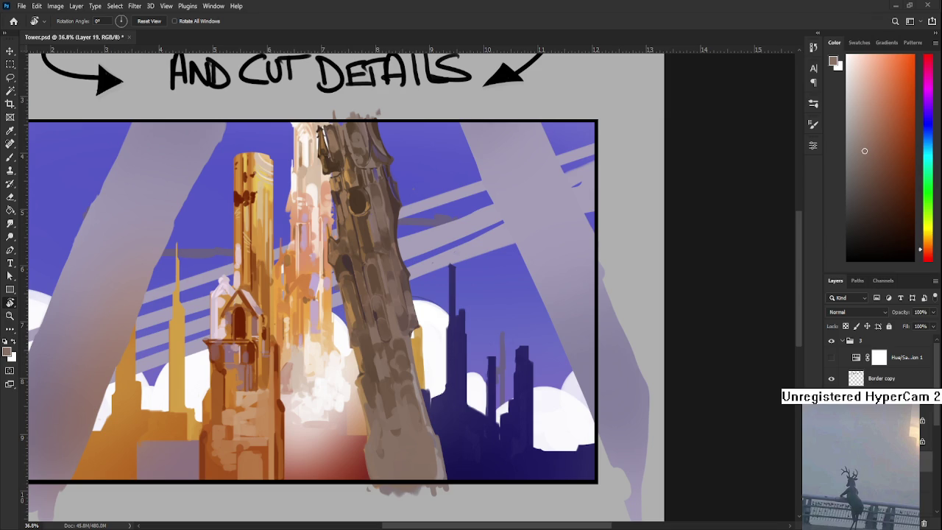
# Step: Tilt the canvas counter-clockwise and sample dark and light browns from the tower top
pyautogui.moveTo(397, 295); pyautogui.dragTo(356, 205)
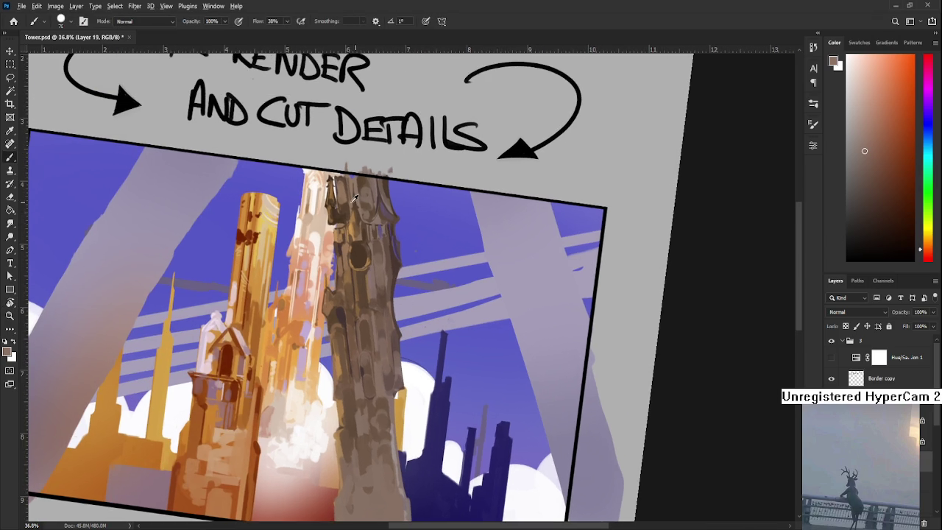
pyautogui.keyDown('alt'); pyautogui.click(340, 179); pyautogui.keyUp('alt')
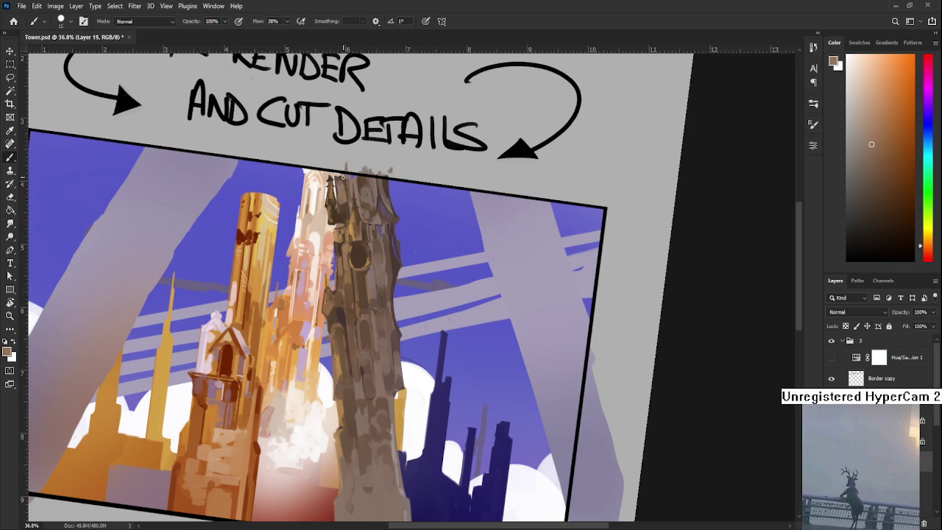
pyautogui.keyDown('alt'); pyautogui.click(340, 178); pyautogui.keyUp('alt')
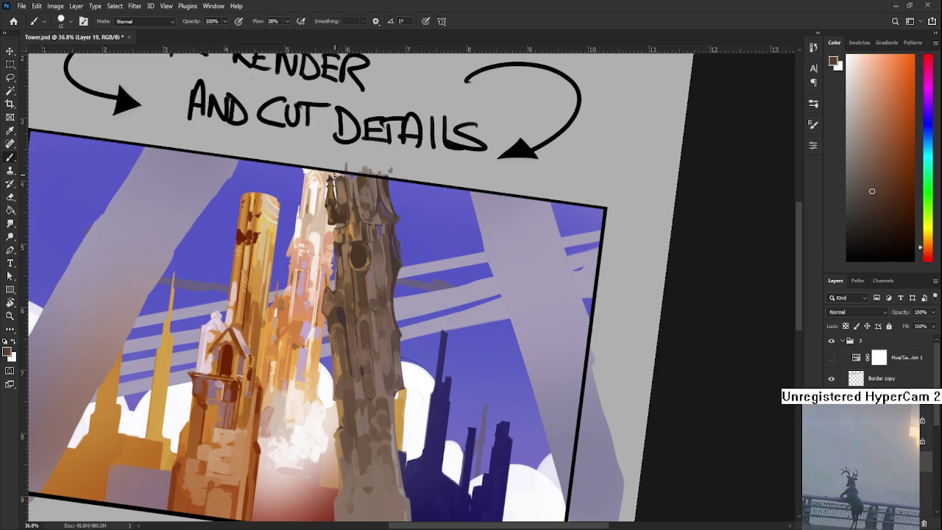
pyautogui.keyDown('alt'); pyautogui.click(342, 177); pyautogui.keyUp('alt')
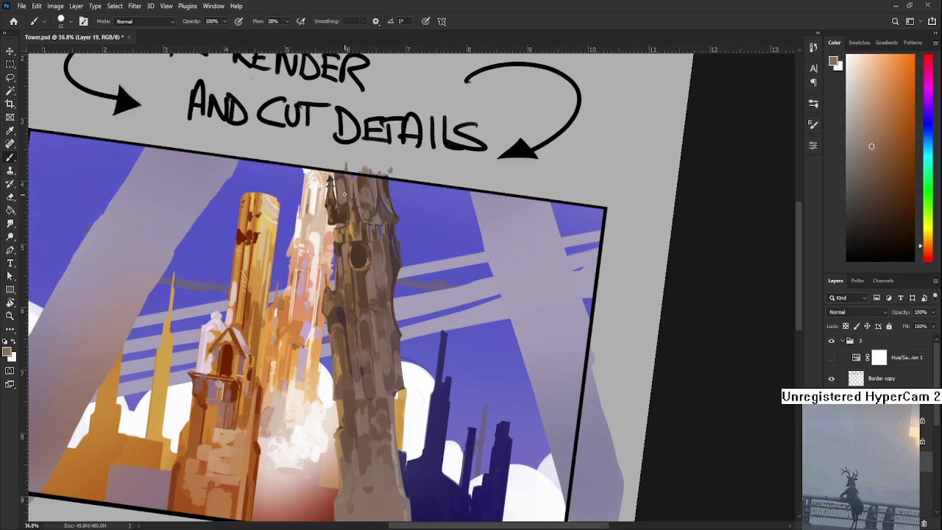
pyautogui.keyDown('alt'); pyautogui.click(344, 194); pyautogui.keyUp('alt')
pyautogui.keyDown('alt'); pyautogui.click(353, 176); pyautogui.keyUp('alt')
pyautogui.keyDown('alt'); pyautogui.click(358, 190); pyautogui.keyUp('alt')
pyautogui.keyDown('alt'); pyautogui.click(354, 185); pyautogui.keyUp('alt')
pyautogui.keyDown('alt'); pyautogui.click(354, 190); pyautogui.keyUp('alt')
pyautogui.keyDown('alt'); pyautogui.click(349, 184); pyautogui.keyUp('alt')
pyautogui.keyDown('alt'); pyautogui.click(349, 180); pyautogui.keyUp('alt')
pyautogui.keyDown('alt'); pyautogui.click(356, 184); pyautogui.keyUp('alt')
# Step: Pick up the brown tower's tone to paint over its upper section
pyautogui.scroll(-2, 448, 308)
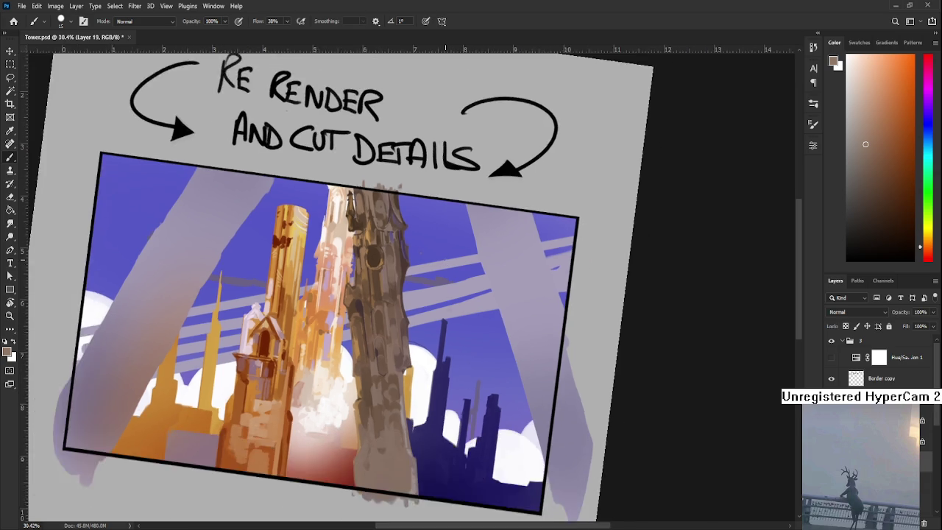
pyautogui.scroll(3, 445, 259)
pyautogui.moveTo(348, 284); pyautogui.dragTo(333, 354)
pyautogui.keyDown('alt'); pyautogui.click(309, 280); pyautogui.keyUp('alt')
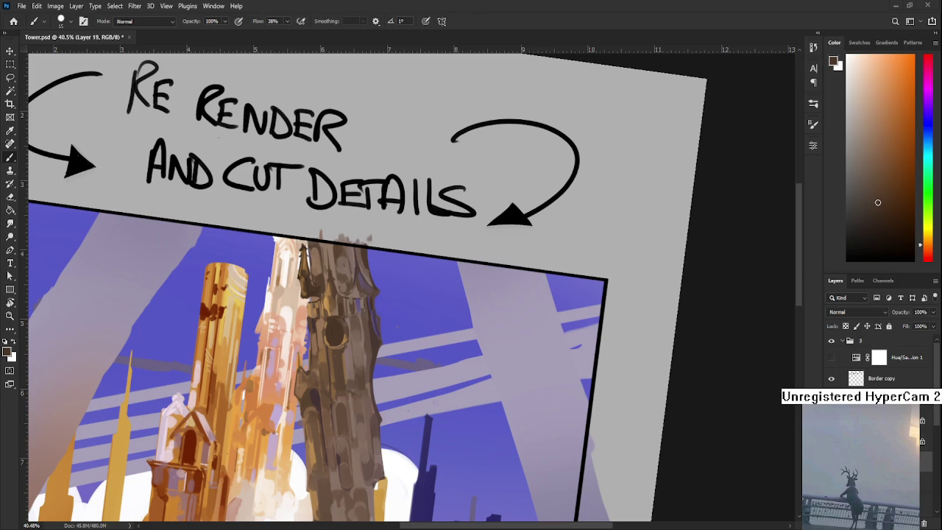
pyautogui.scroll(-2, 322, 226)
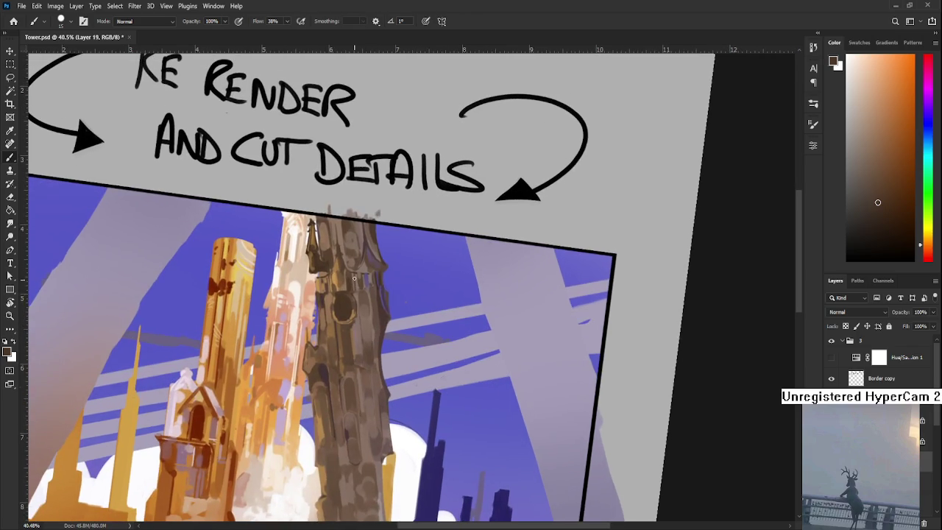
# Step: With a smaller eraser, cut the edge clean beside the dark spire tip
pyautogui.keyDown('alt'); pyautogui.click(321, 226); pyautogui.keyUp('alt')
pyautogui.moveTo(322, 225); pyautogui.dragTo(315, 251)
pyautogui.scroll(2, 315, 251)
pyautogui.scroll(2, 315, 251)
pyautogui.scroll(1, 315, 251)
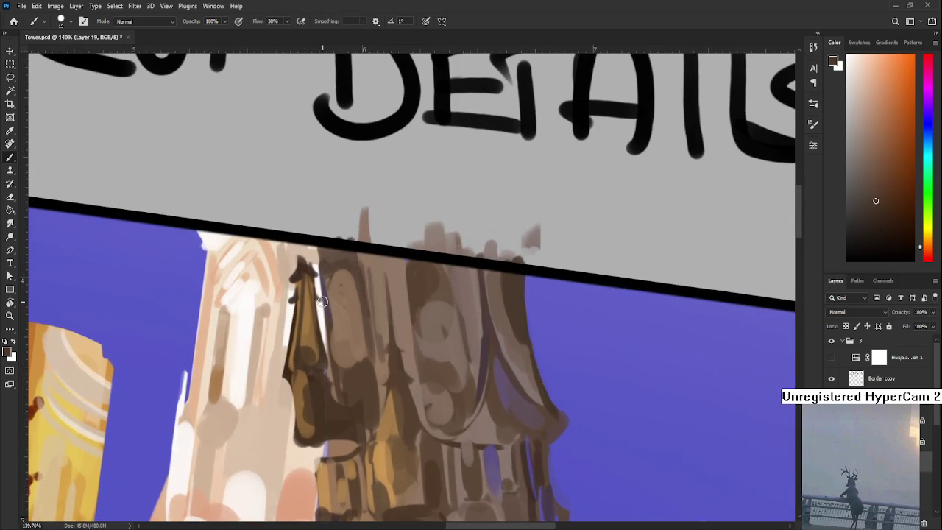
pyautogui.press('e')
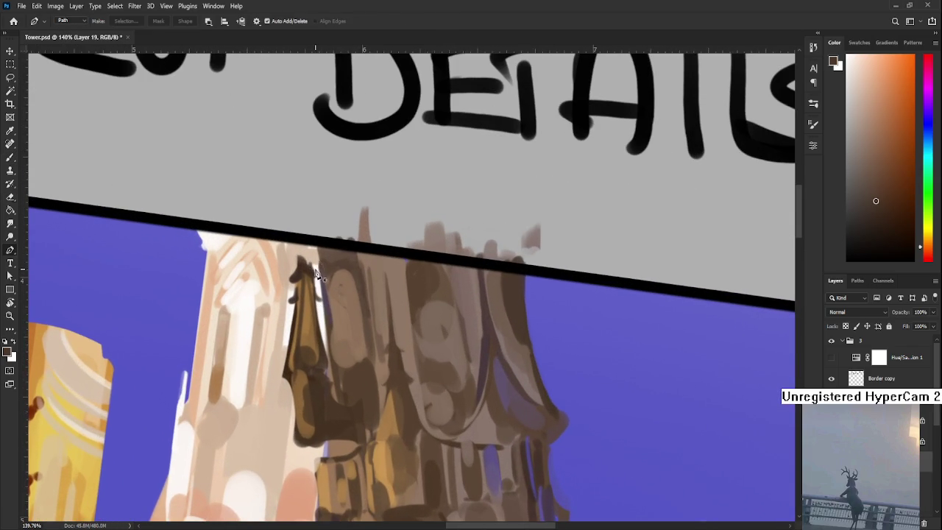
pyautogui.press('[')
pyautogui.press('[')
pyautogui.press('[')
pyautogui.moveTo(310, 257); pyautogui.dragTo(316, 305)
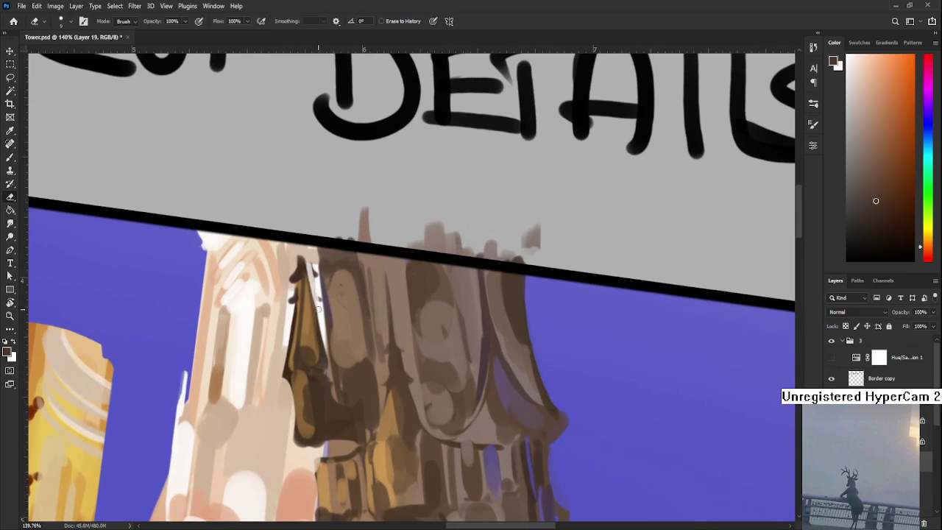
pyautogui.moveTo(308, 254); pyautogui.dragTo(321, 333)
# Step: Erase the remaining stray paint in the strip beside the spire tip
pyautogui.press('b')
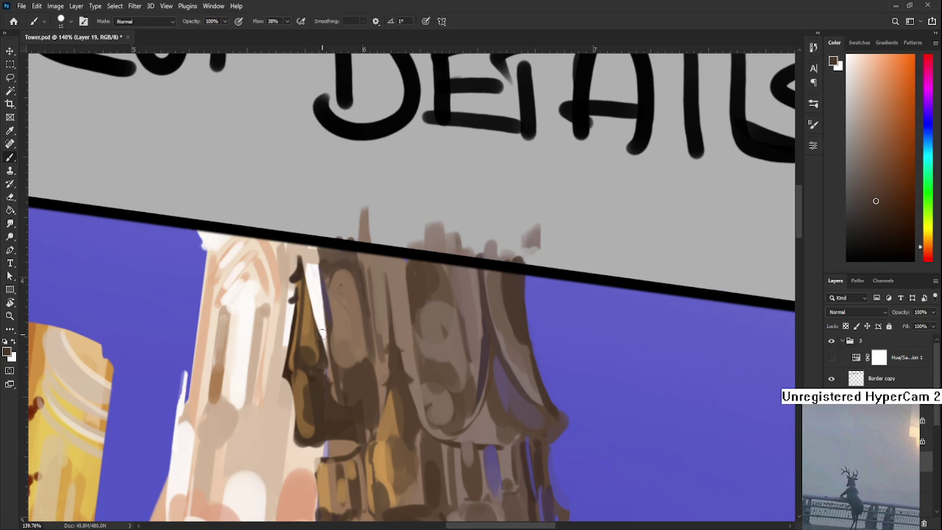
pyautogui.press('e')
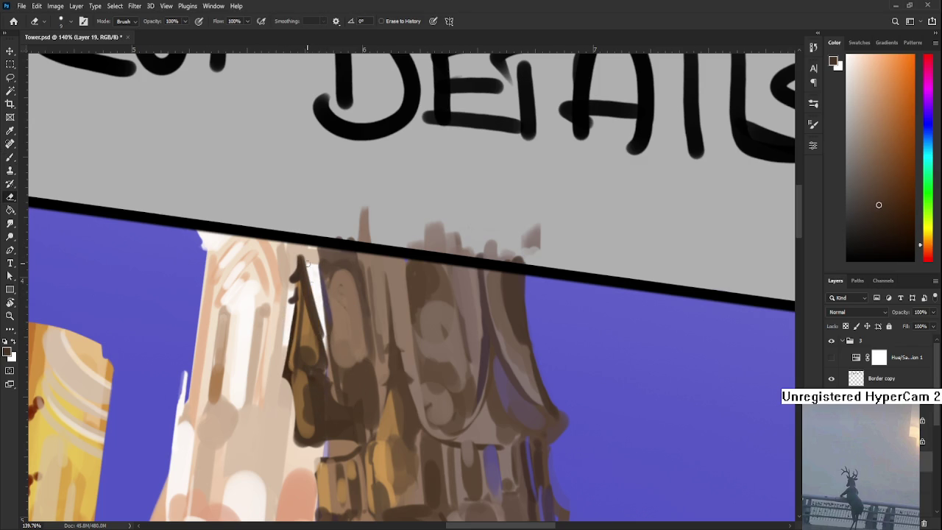
pyautogui.moveTo(312, 297); pyautogui.dragTo(321, 335)
pyautogui.press('b')
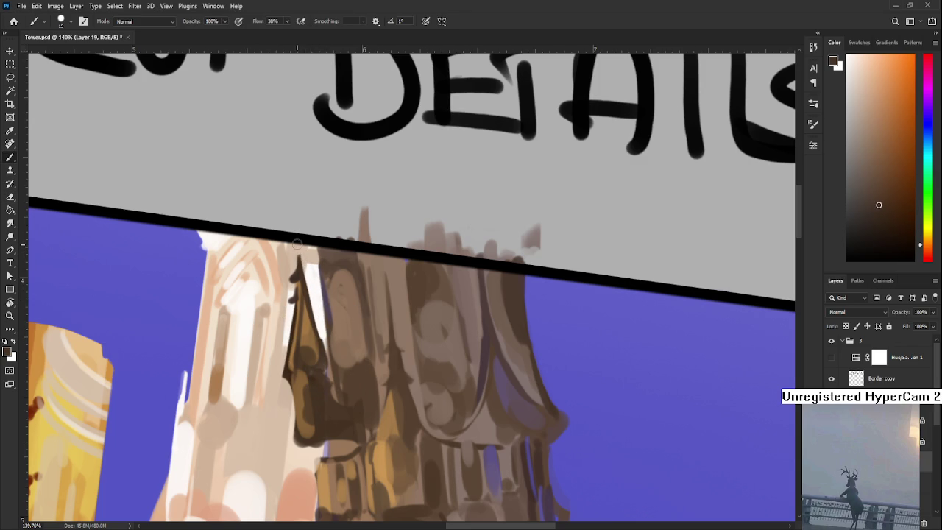
pyautogui.press('e')
pyautogui.moveTo(300, 247); pyautogui.dragTo(303, 274)
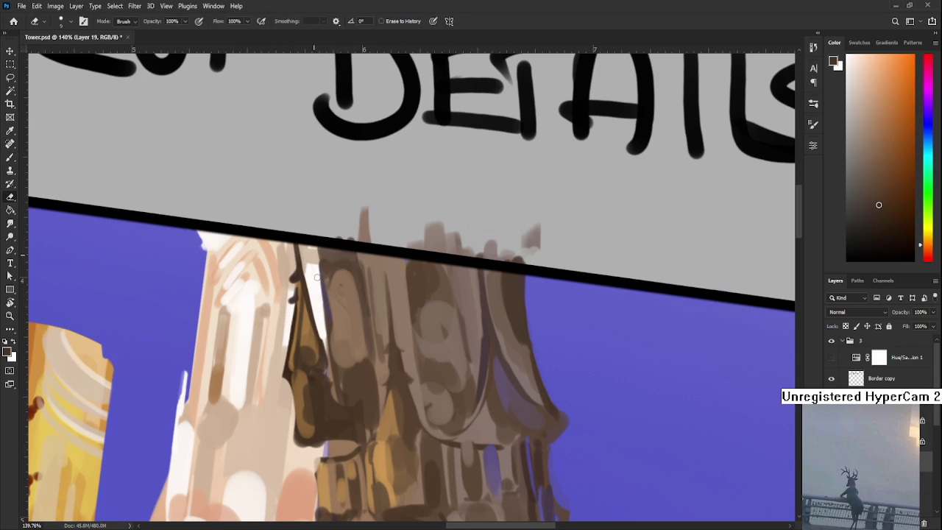
pyautogui.press('b')
# Step: Paint dark brown and light tan strokes down the tower's left column
pyautogui.keyDown('alt'); pyautogui.click(326, 264); pyautogui.keyUp('alt')
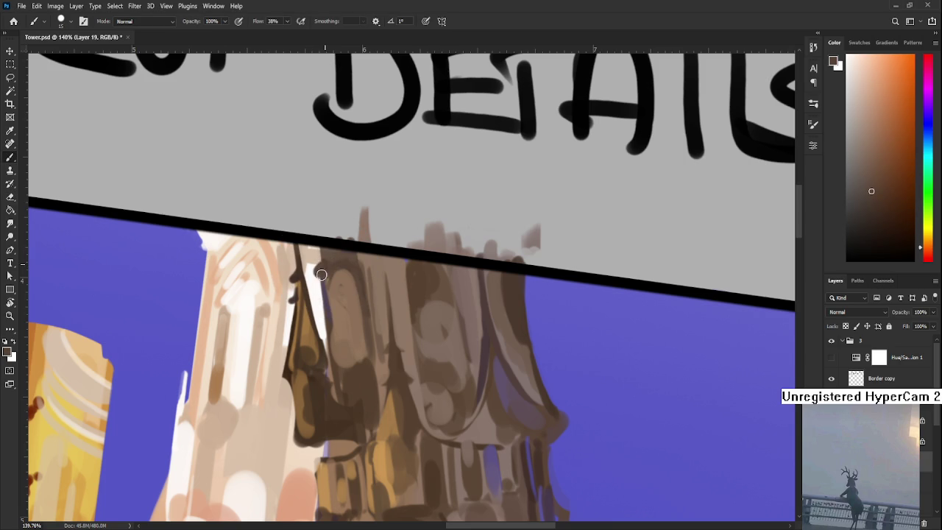
pyautogui.keyDown('alt'); pyautogui.click(324, 279); pyautogui.keyUp('alt')
pyautogui.moveTo(324, 274); pyautogui.dragTo(334, 358)
pyautogui.keyDown('alt'); pyautogui.click(331, 390); pyautogui.keyUp('alt')
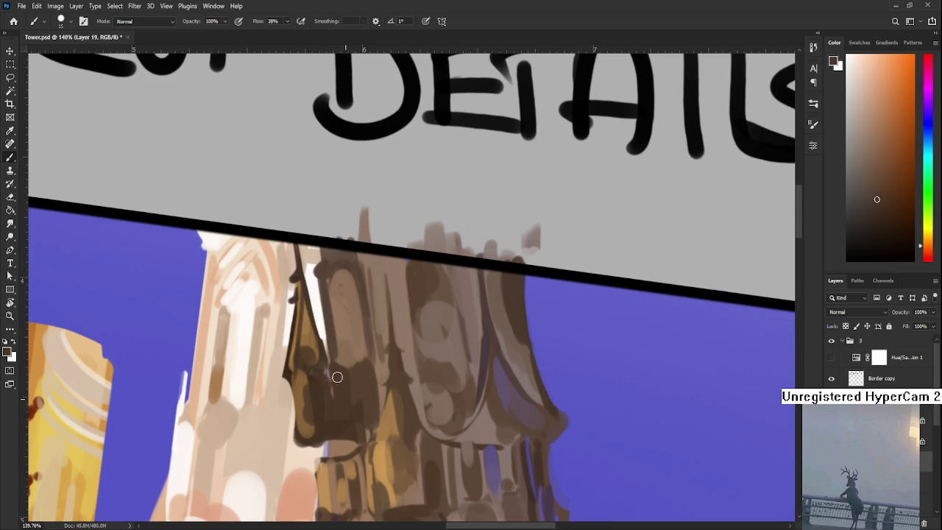
pyautogui.keyDown('alt'); pyautogui.click(335, 316); pyautogui.keyUp('alt')
pyautogui.moveTo(326, 277)
pyautogui.mouseDown()
pyautogui.moveTo(333, 358)
pyautogui.moveTo(335, 333)
pyautogui.mouseUp()
# Step: Paint dark brown strokes down the central column with a much larger brush
pyautogui.keyDown('alt'); pyautogui.click(352, 368); pyautogui.keyUp('alt')
pyautogui.press(']')
pyautogui.press(']')
pyautogui.press(']')
pyautogui.moveTo(338, 301); pyautogui.dragTo(339, 431)
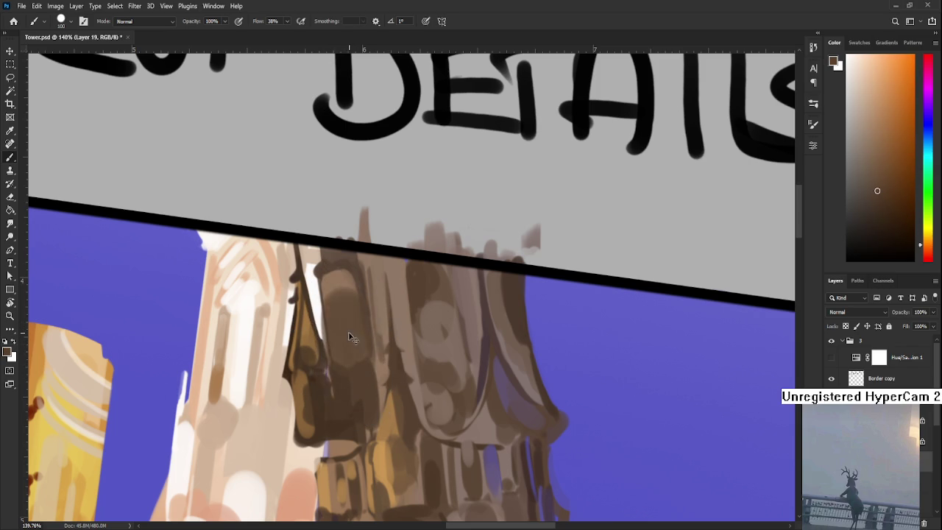
pyautogui.scroll(-3, 338, 433)
pyautogui.scroll(-2, 338, 433)
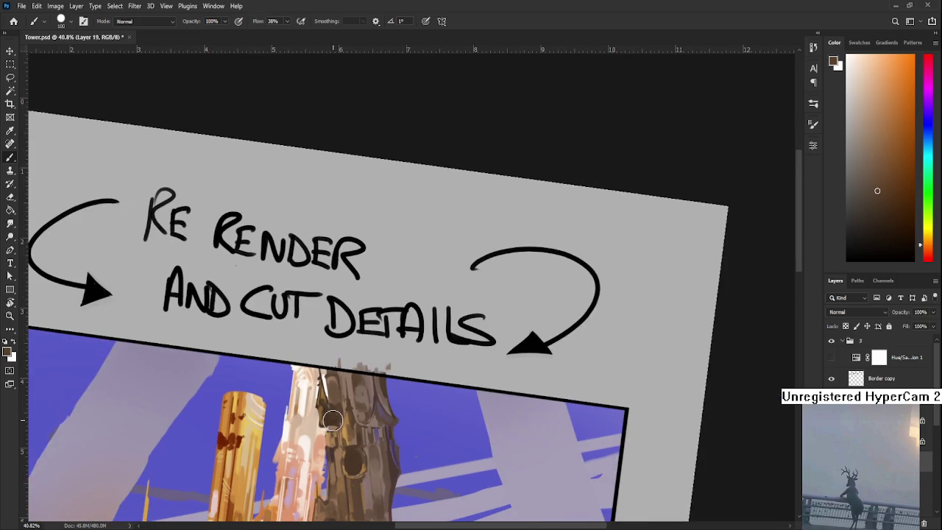
# Step: Zoom in and softly repaint along the brown tower's left edge
pyautogui.scroll(-1, 349, 310)
pyautogui.scroll(-1, 349, 311)
pyautogui.moveTo(320, 323); pyautogui.dragTo(322, 383)
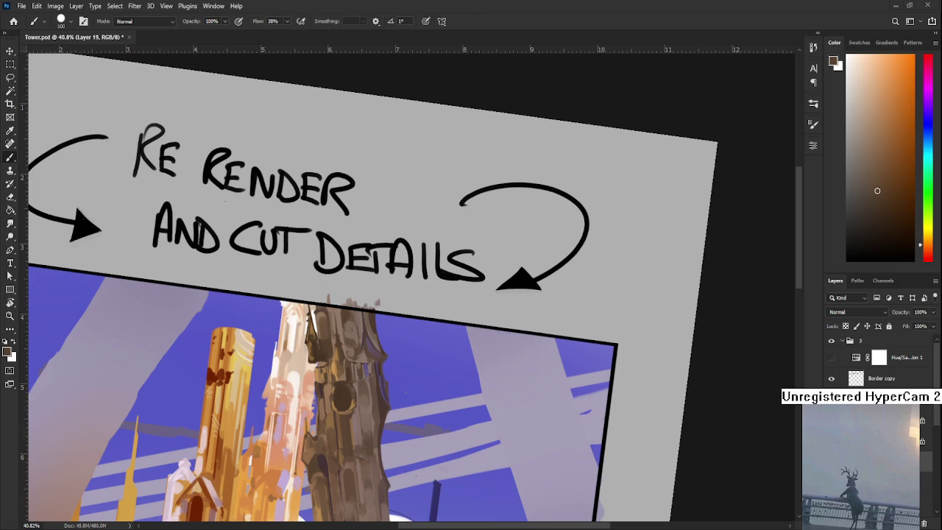
pyautogui.scroll(5, 382, 379)
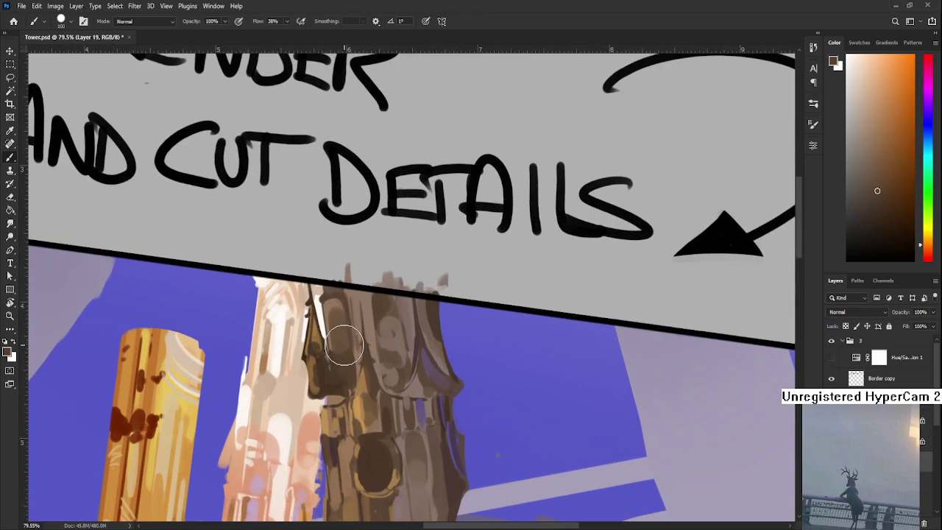
pyautogui.moveTo(343, 344); pyautogui.dragTo(343, 371)
# Step: Shrink the brush and add fine dark strokes along the tower's left edge
pyautogui.press('e')
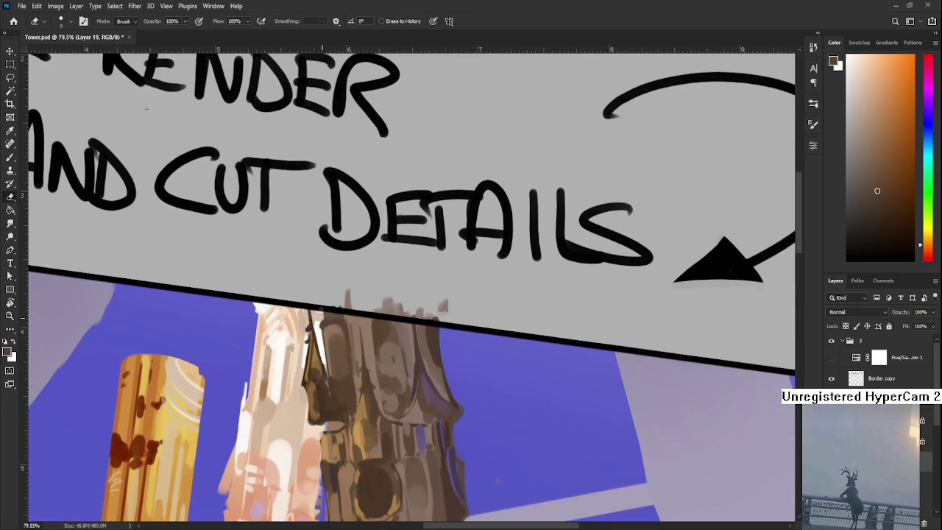
pyautogui.scroll(-3, 333, 322)
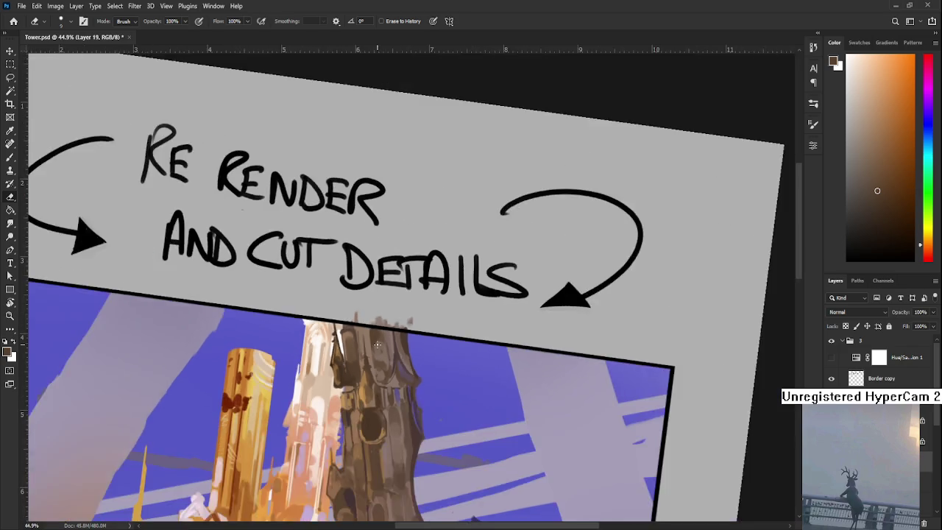
pyautogui.scroll(-2, 333, 322)
pyautogui.scroll(3, 356, 344)
pyautogui.scroll(3, 355, 344)
pyautogui.press('b')
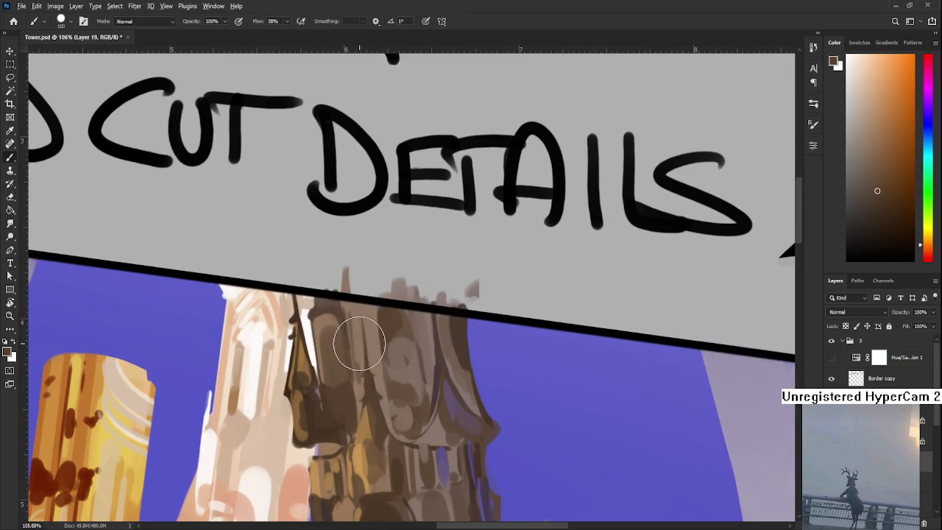
pyautogui.press('[')
pyautogui.press('[')
pyautogui.press('[')
pyautogui.moveTo(315, 354); pyautogui.dragTo(318, 394)
pyautogui.moveTo(315, 355)
pyautogui.mouseDown()
pyautogui.moveTo(322, 409)
pyautogui.moveTo(321, 398)
pyautogui.mouseUp()
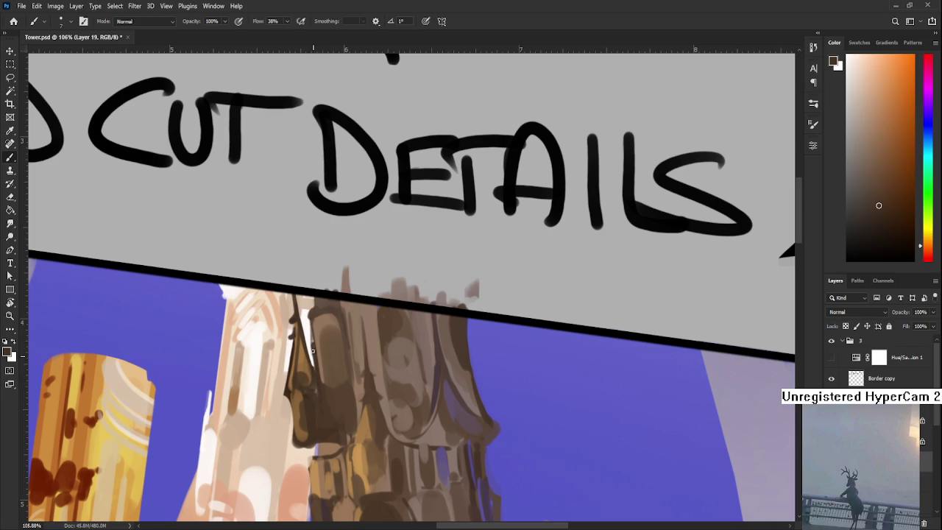
# Step: Erase small spots on the left edge, then sample lighter tower colours near the roofline
pyautogui.press('e')
pyautogui.moveTo(308, 317)
pyautogui.mouseDown()
pyautogui.moveTo(310, 356)
pyautogui.moveTo(312, 343)
pyautogui.mouseUp()
pyautogui.press('b')
pyautogui.keyDown('alt'); pyautogui.click(312, 313); pyautogui.keyUp('alt')
pyautogui.press('e')
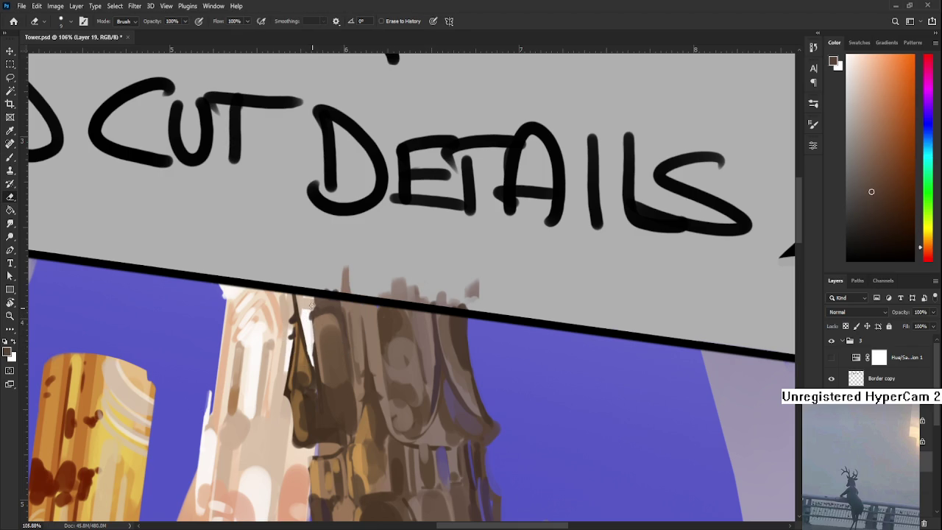
pyautogui.press('b')
pyautogui.keyDown('alt'); pyautogui.click(316, 301); pyautogui.keyUp('alt')
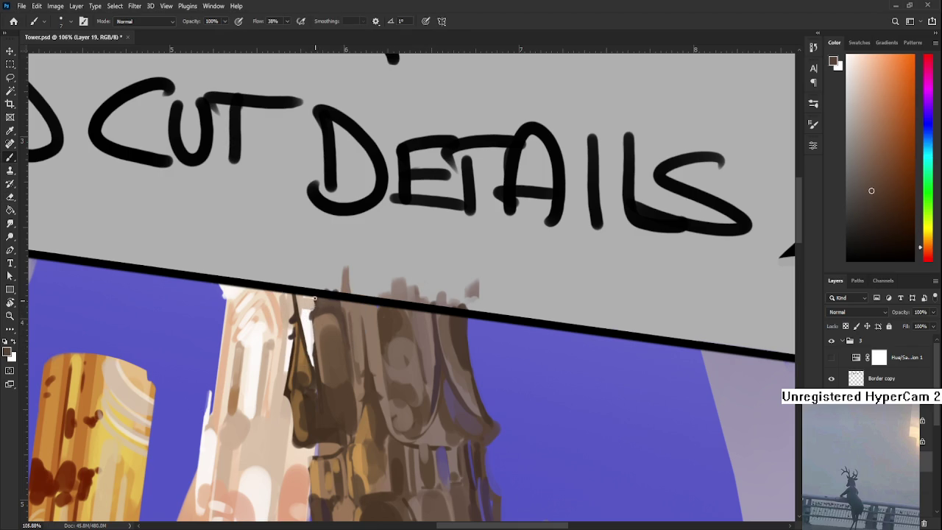
pyautogui.keyDown('alt'); pyautogui.click(314, 311); pyautogui.keyUp('alt')
pyautogui.keyDown('alt'); pyautogui.click(317, 300); pyautogui.keyUp('alt')
# Step: Sample a fresh colour from the tower's edge, toggling between eraser and brush
pyautogui.scroll(-3, 413, 324)
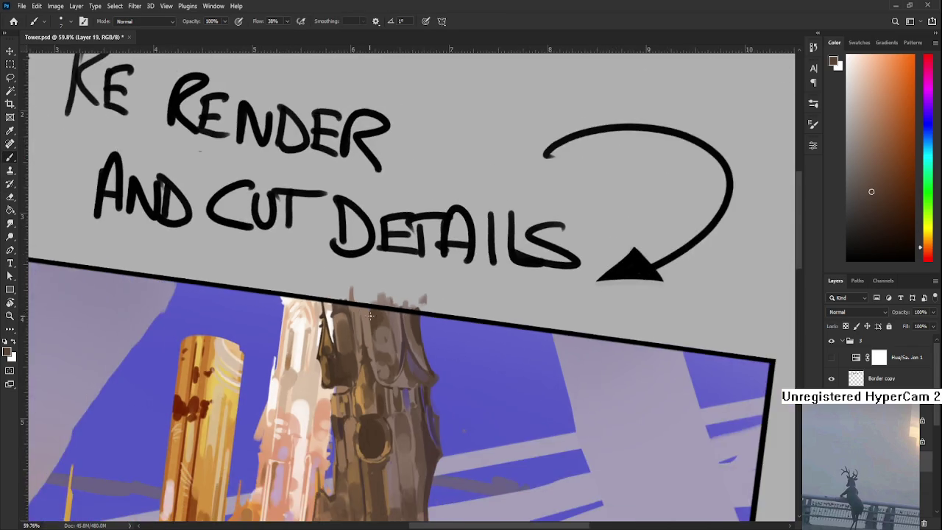
pyautogui.scroll(2, 419, 322)
pyautogui.scroll(-1, 420, 322)
pyautogui.press('e')
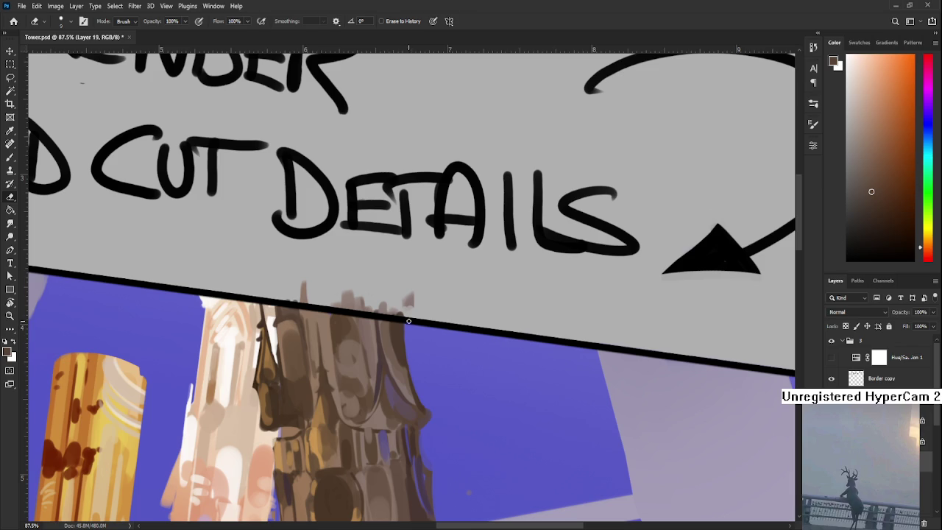
pyautogui.press('b')
pyautogui.keyDown('alt'); pyautogui.click(407, 324); pyautogui.keyUp('alt')
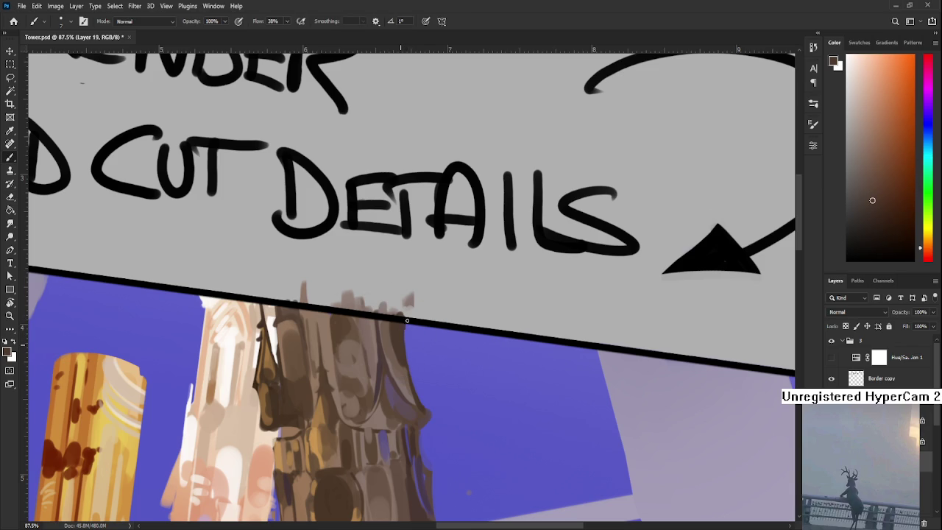
pyautogui.press('e')
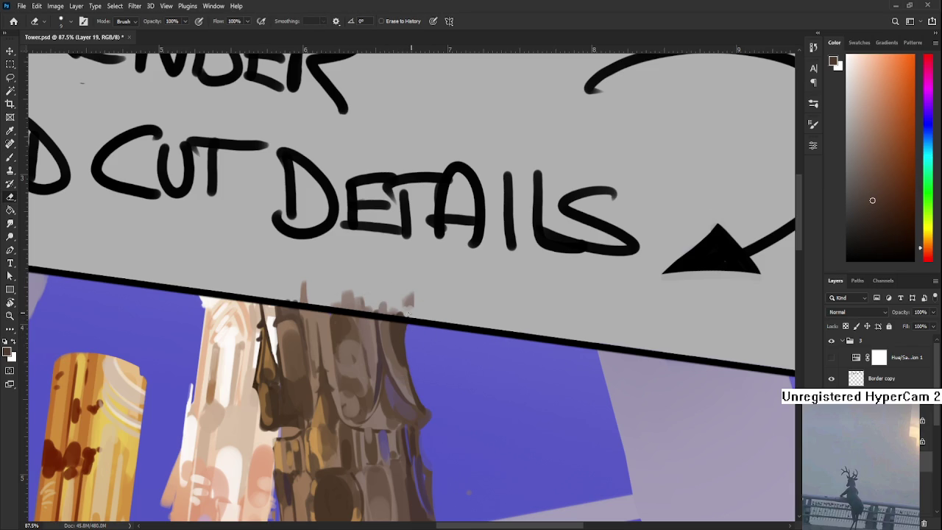
# Step: Sample the sky purple and paint it along the tower's right edge
pyautogui.scroll(-2, 417, 379)
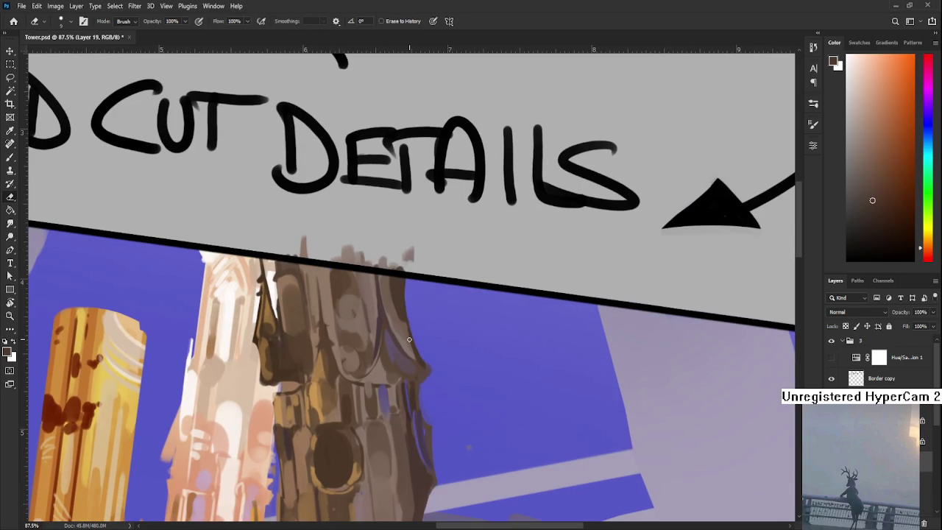
pyautogui.scroll(-3, 423, 350)
pyautogui.scroll(4, 423, 350)
pyautogui.scroll(1, 431, 370)
pyautogui.press('b')
pyautogui.keyDown('alt'); pyautogui.click(374, 372); pyautogui.keyUp('alt')
pyautogui.moveTo(371, 337); pyautogui.dragTo(372, 363)
# Step: Sample dark reddish-brown and add dark strokes along the tower's right edge
pyautogui.keyDown('alt'); pyautogui.click(378, 398); pyautogui.keyUp('alt')
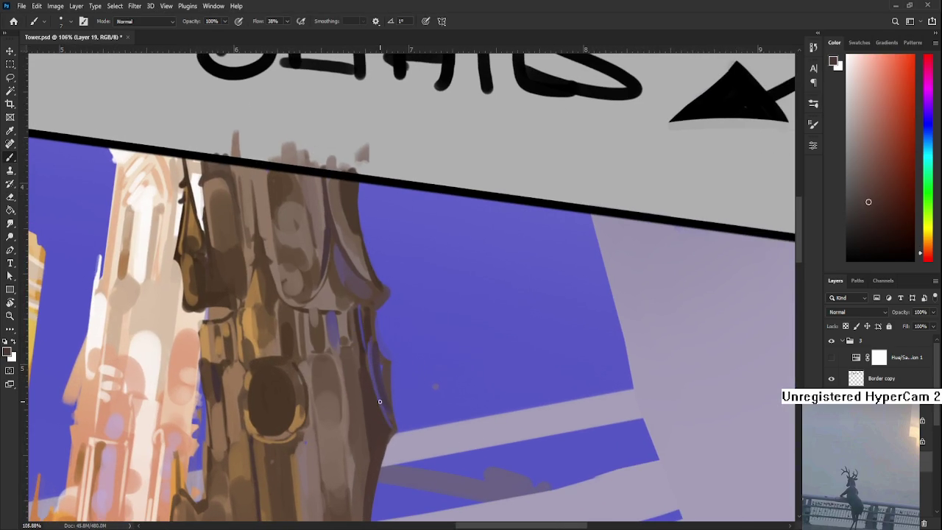
pyautogui.keyDown('alt'); pyautogui.click(374, 390); pyautogui.keyUp('alt')
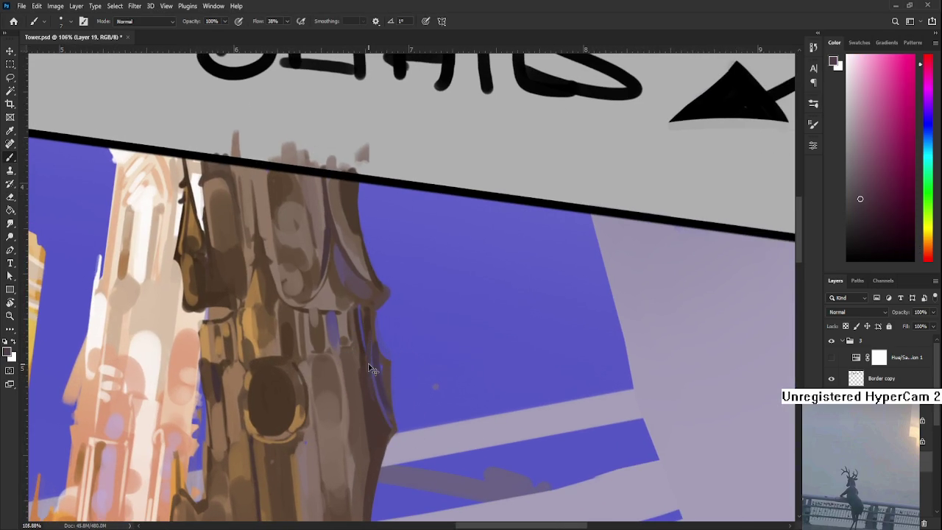
pyautogui.keyDown('alt'); pyautogui.click(366, 366); pyautogui.keyUp('alt')
pyautogui.moveTo(367, 367); pyautogui.dragTo(368, 342)
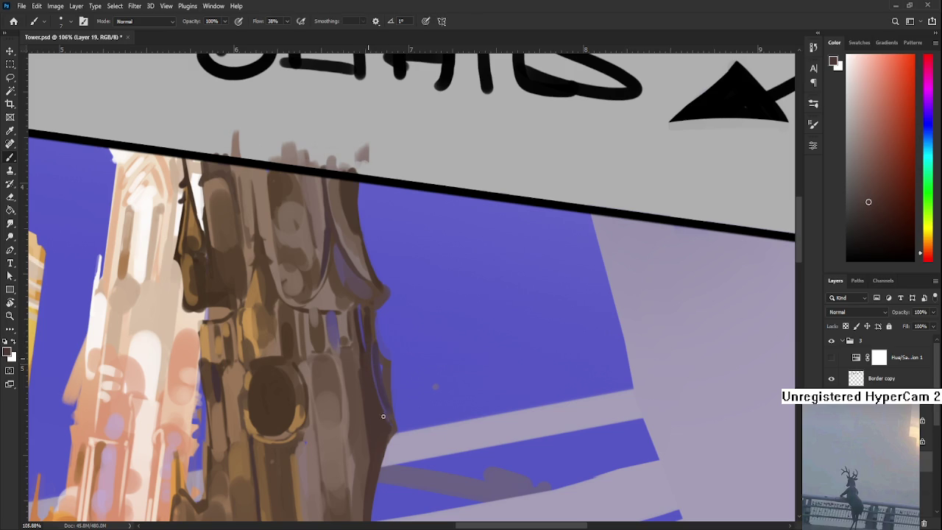
pyautogui.press('e')
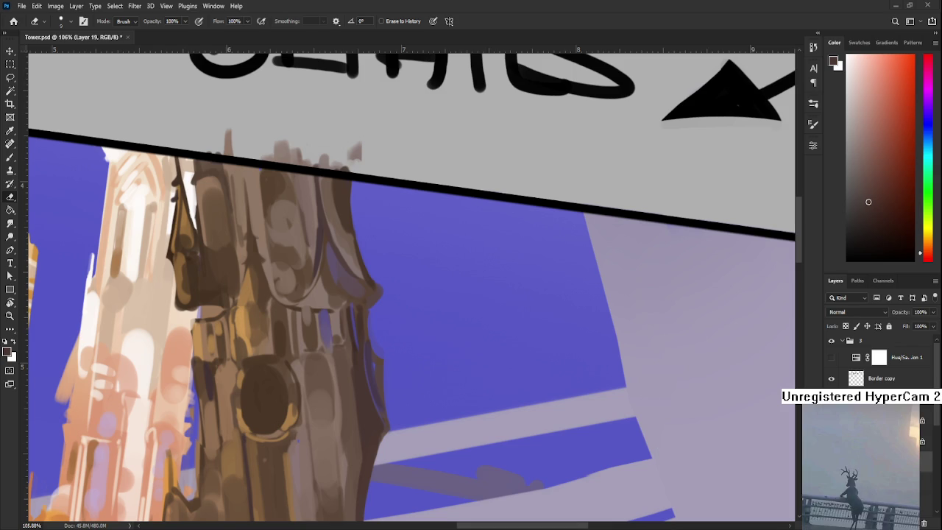
# Step: Zoom out, level the rotated canvas view, and open Raid.psd from recent files
pyautogui.scroll(-2, 330, 421)
pyautogui.scroll(-1, 330, 421)
pyautogui.scroll(-2, 330, 421)
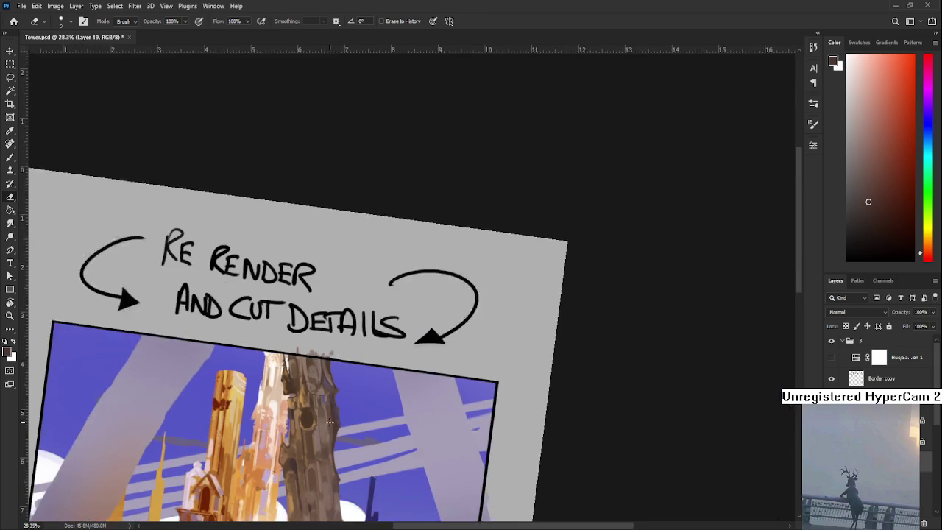
pyautogui.press('r')
pyautogui.moveTo(329, 421); pyautogui.dragTo(356, 292)
pyautogui.scroll(-1, 355, 293)
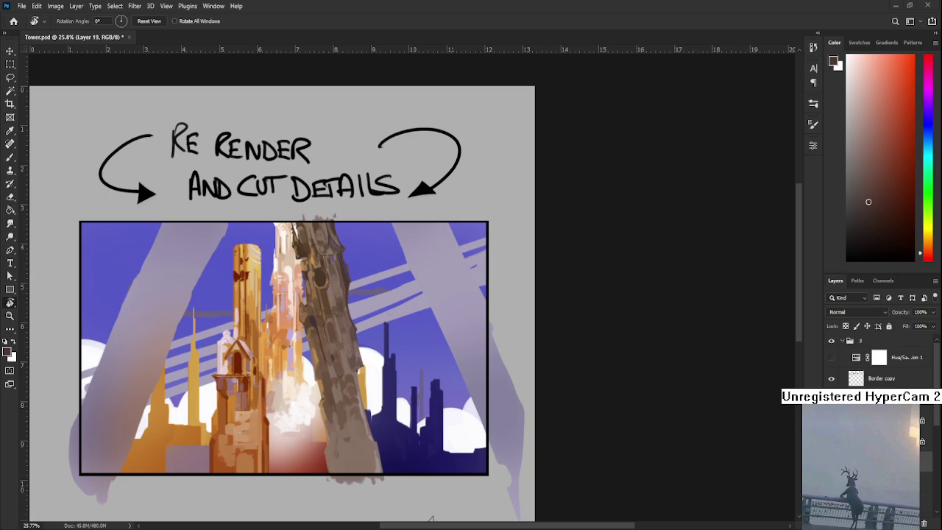
pyautogui.click(14, 20)
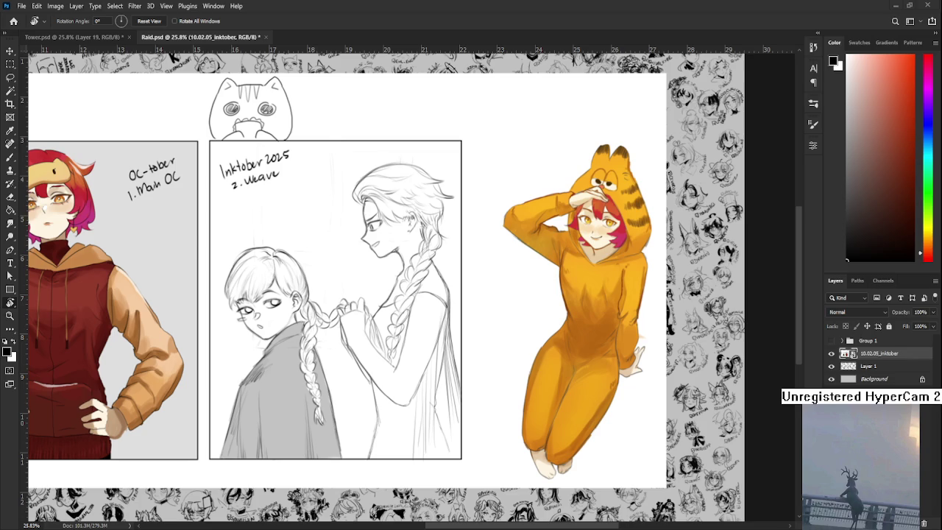
# Step: Delete the 10.02.05_inktober layer, fit the canvas, and close Raid.psd to return to Tower.psd
pyautogui.scroll(-3, 298, 379)
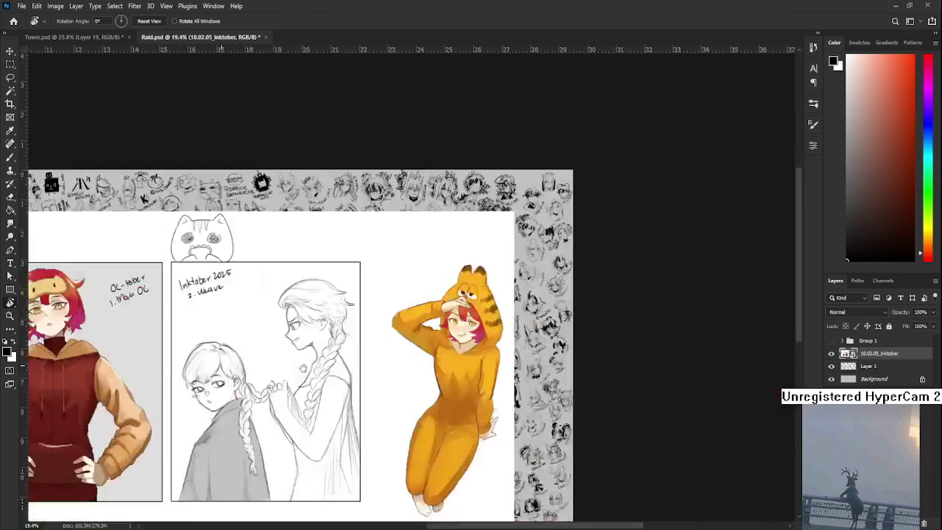
pyautogui.moveTo(298, 379); pyautogui.dragTo(418, 236)
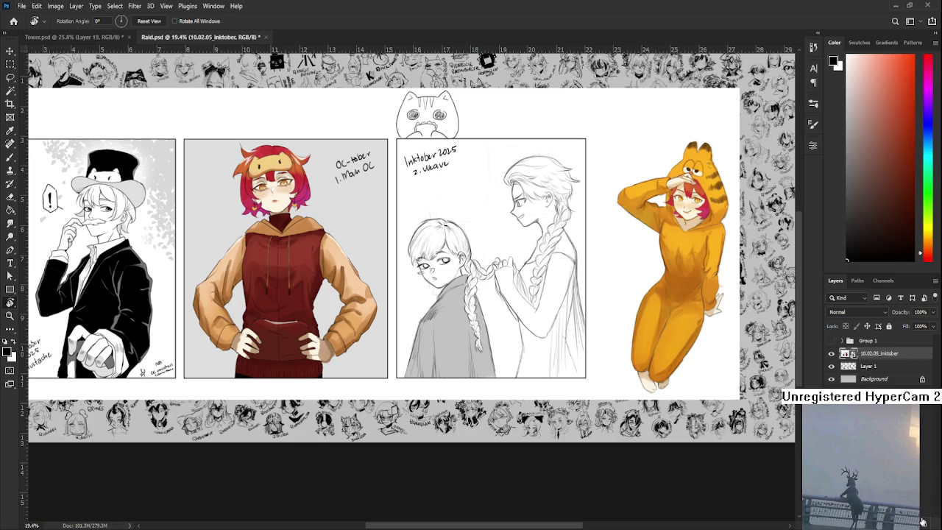
pyautogui.click(924, 523)
pyautogui.hotkey('ctrl', '0')
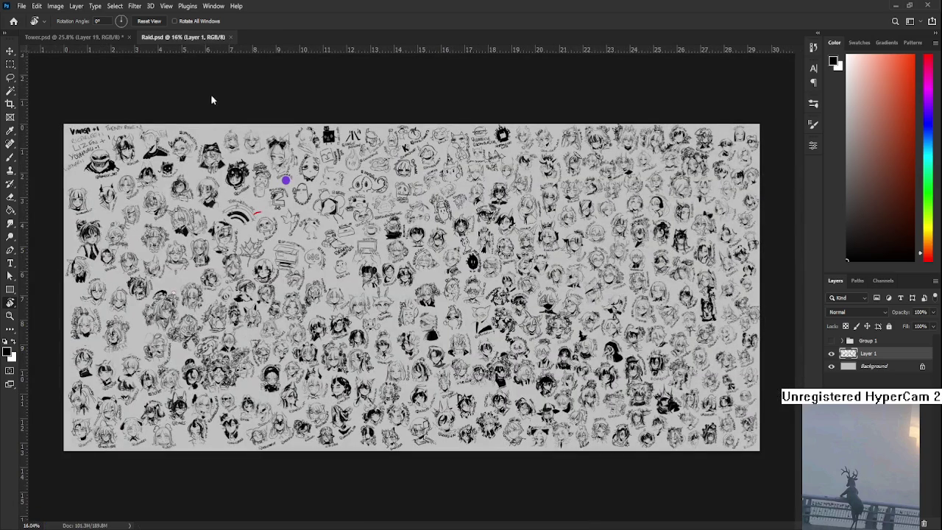
pyautogui.click(231, 38)
pyautogui.scroll(5, 370, 241)
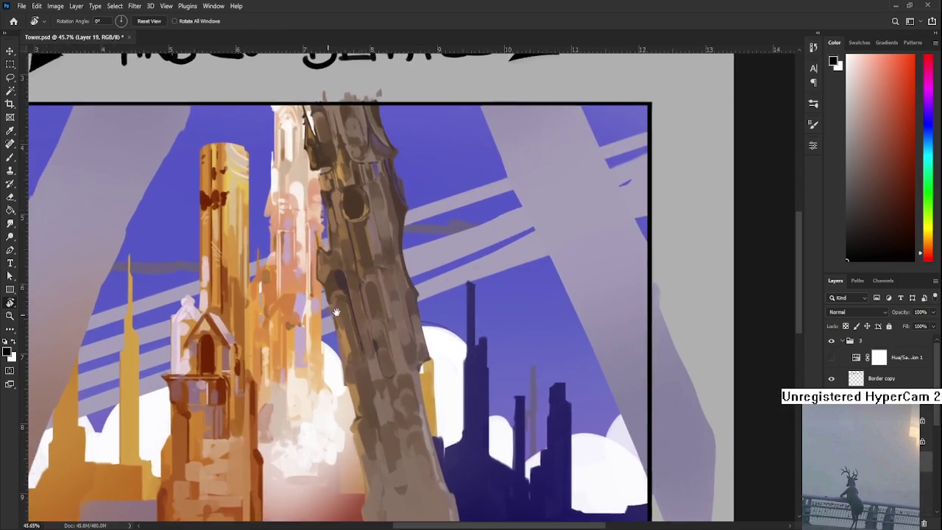
# Step: Zoom out, pick the Brush, and sample the tower's brown-grey as the paint colour
pyautogui.scroll(-2, 370, 242)
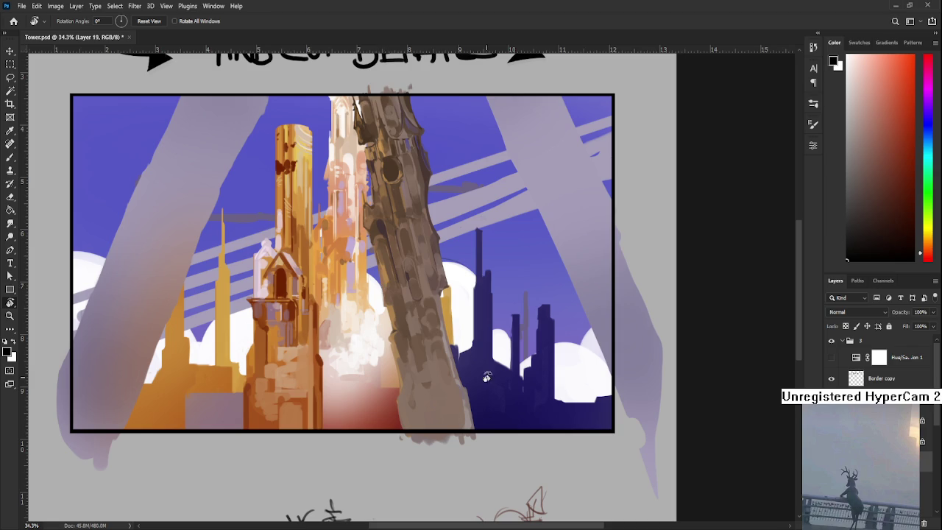
pyautogui.moveTo(422, 286); pyautogui.dragTo(430, 304)
pyautogui.press('b')
pyautogui.keyDown('alt'); pyautogui.click(414, 309); pyautogui.keyUp('alt')
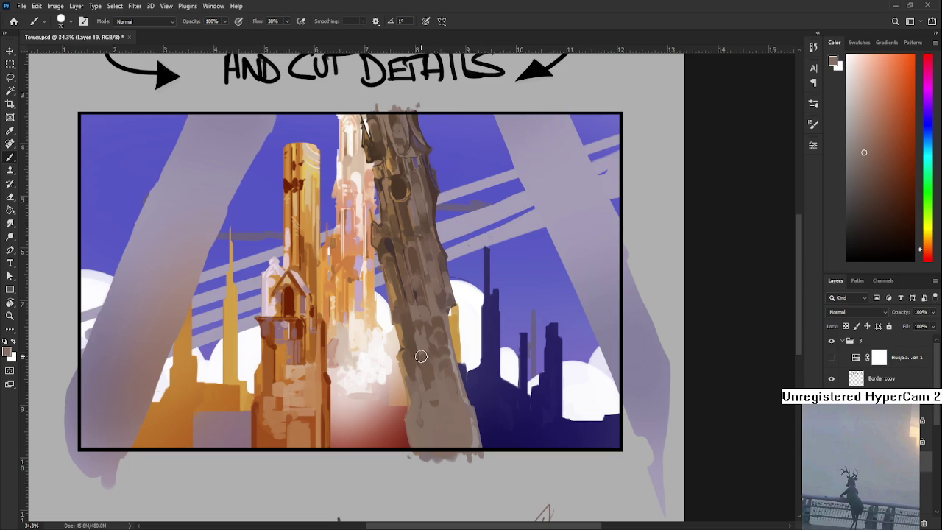
# Step: Zoom in, sample the blue-violet beside the tower, and tilt the view about 10° clockwise
pyautogui.scroll(2, 434, 361)
pyautogui.scroll(2, 434, 427)
pyautogui.scroll(3, 434, 335)
pyautogui.scroll(2, 431, 317)
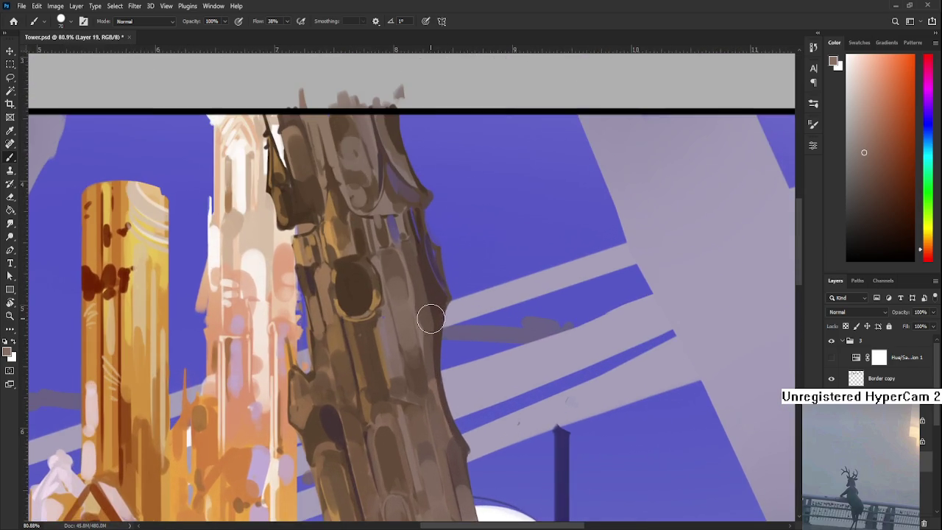
pyautogui.scroll(2, 423, 346)
pyautogui.keyDown('alt'); pyautogui.click(410, 331); pyautogui.keyUp('alt')
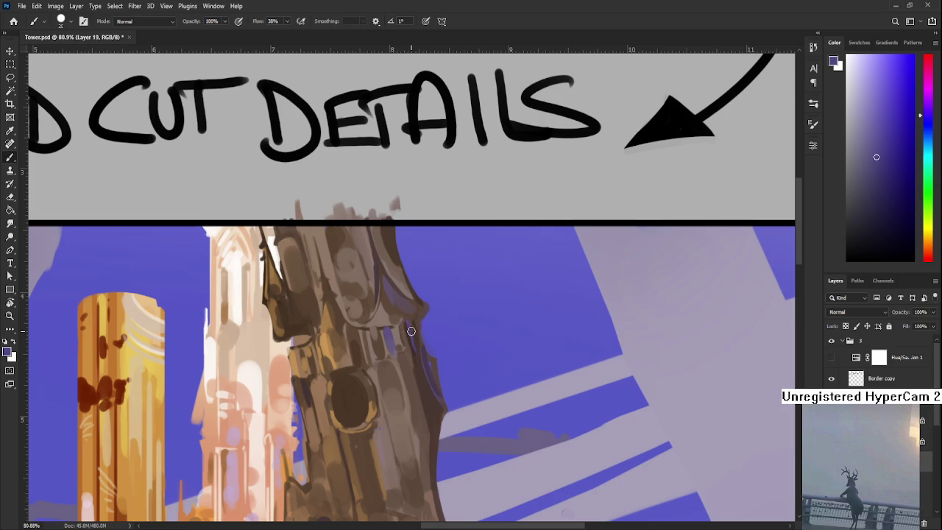
pyautogui.press('r')
pyautogui.moveTo(410, 326); pyautogui.dragTo(407, 334)
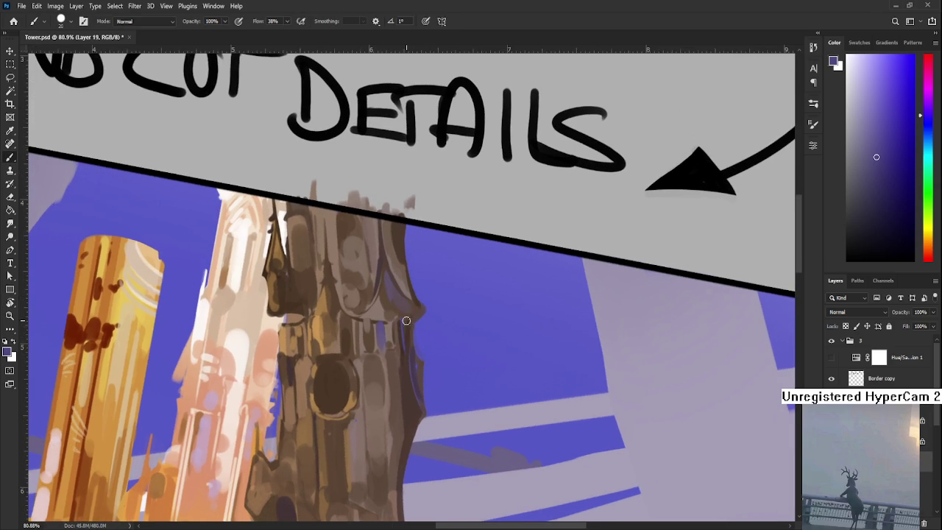
# Step: Shrink the brush to size 6 and paint a thin purple line along the tower's right edge
pyautogui.keyDown('alt'); pyautogui.click(405, 331); pyautogui.keyUp('alt')
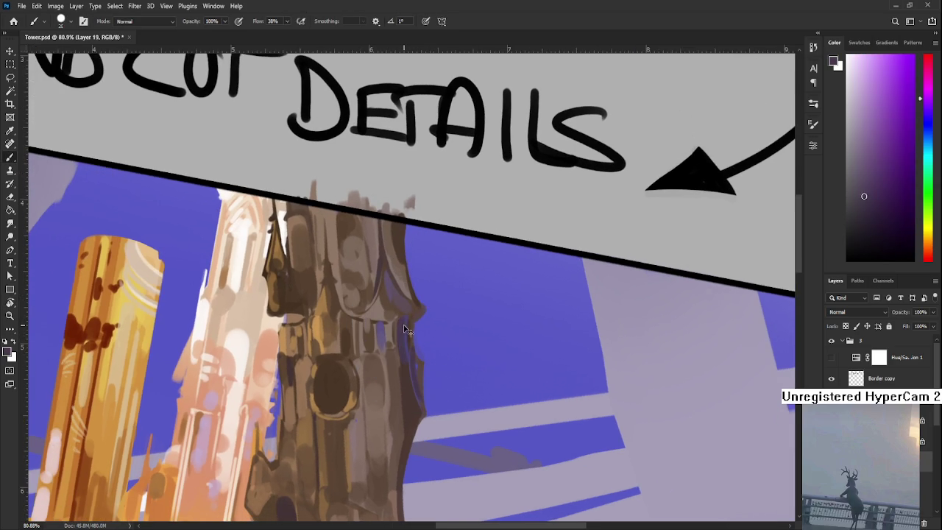
pyautogui.keyDown('alt'); pyautogui.click(403, 332); pyautogui.keyUp('alt')
pyautogui.keyDown('alt'); pyautogui.click(407, 330); pyautogui.keyUp('alt')
pyautogui.press('[')
pyautogui.press('[')
pyautogui.press('[')
pyautogui.moveTo(399, 329); pyautogui.dragTo(404, 374)
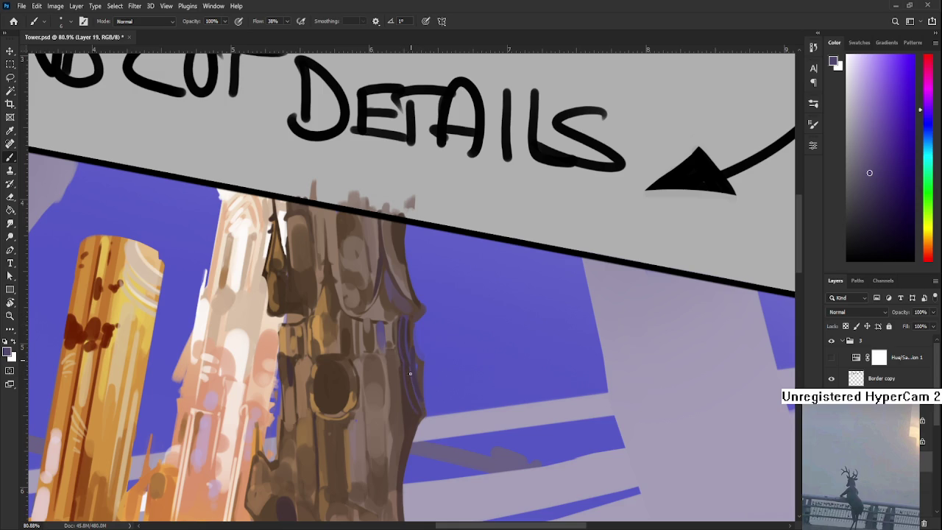
# Step: Sample magenta-purple and add a short dark-purple stroke higher on the right edge
pyautogui.keyDown('alt'); pyautogui.click(411, 368); pyautogui.keyUp('alt')
pyautogui.keyDown('alt'); pyautogui.click(414, 362); pyautogui.keyUp('alt')
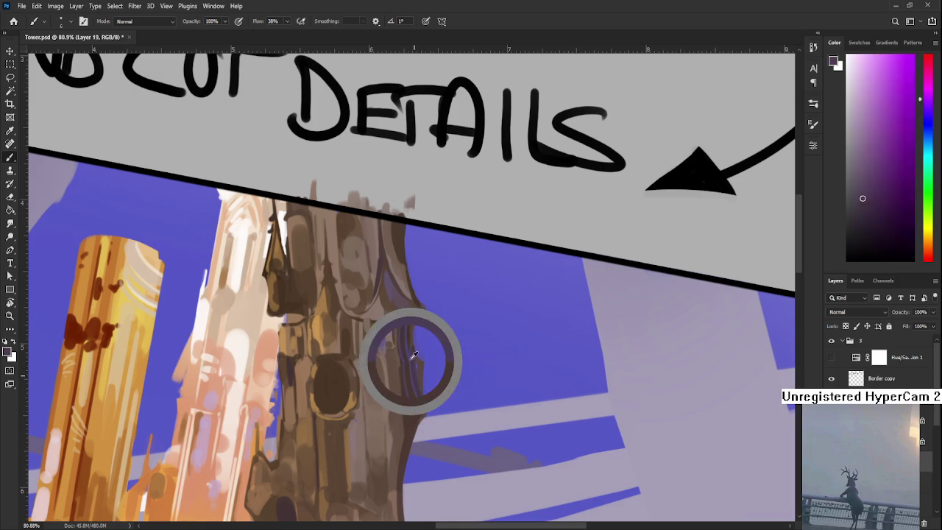
pyautogui.scroll(-1, 418, 368)
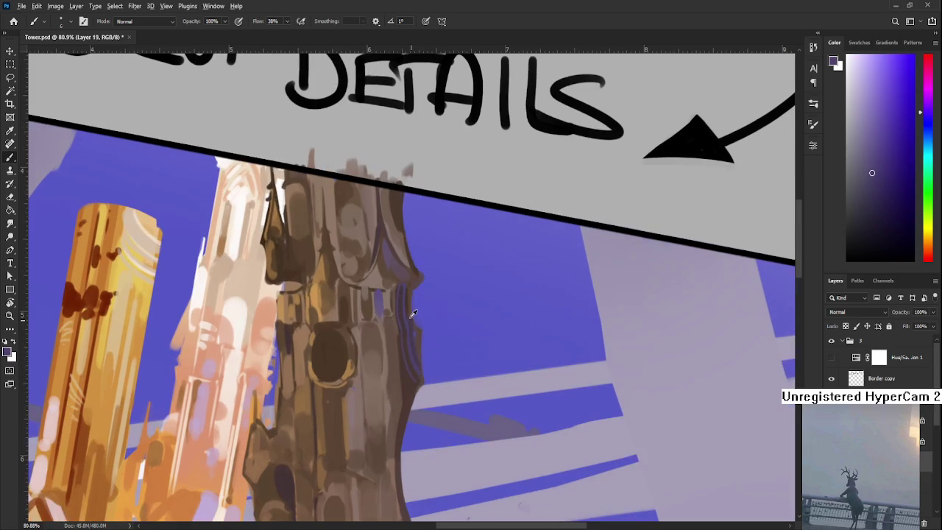
pyautogui.keyDown('alt'); pyautogui.click(414, 316); pyautogui.keyUp('alt')
pyautogui.scroll(-2, 415, 318)
pyautogui.moveTo(421, 267); pyautogui.dragTo(424, 321)
# Step: Sample more tower colours and reposition the view to bring the towers back
pyautogui.keyDown('alt'); pyautogui.click(420, 324); pyautogui.keyUp('alt')
pyautogui.scroll(3, 418, 335)
pyautogui.keyDown('alt'); pyautogui.click(413, 346); pyautogui.keyUp('alt')
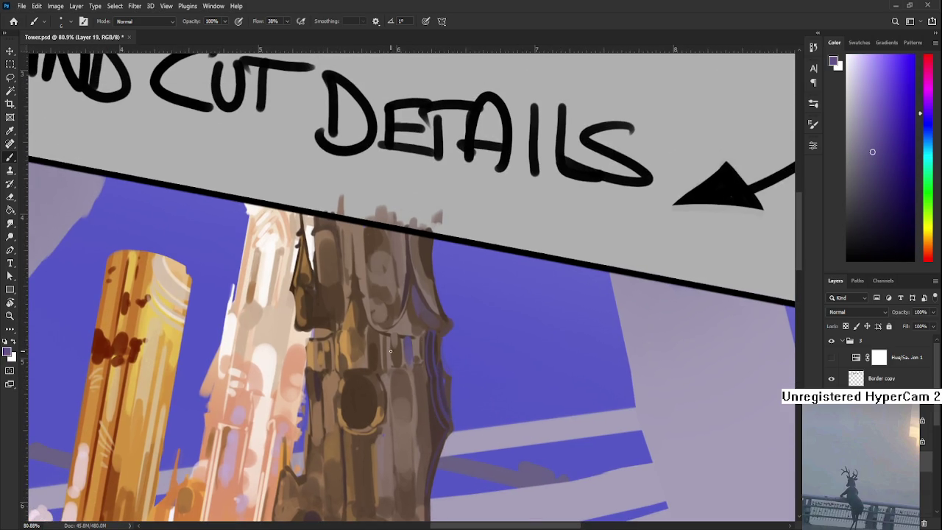
pyautogui.moveTo(410, 403)
pyautogui.mouseDown()
pyautogui.moveTo(415, 377)
pyautogui.moveTo(425, 402)
pyautogui.moveTo(397, 431)
pyautogui.moveTo(419, 379)
pyautogui.mouseUp()
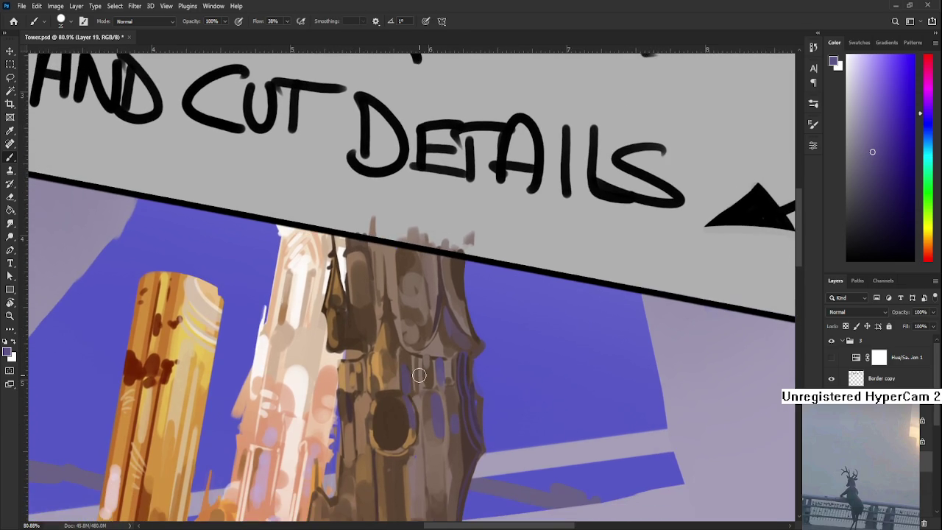
pyautogui.scroll(-3, 483, 261)
pyautogui.moveTo(484, 397); pyautogui.dragTo(480, 273)
pyautogui.scroll(1, 480, 273)
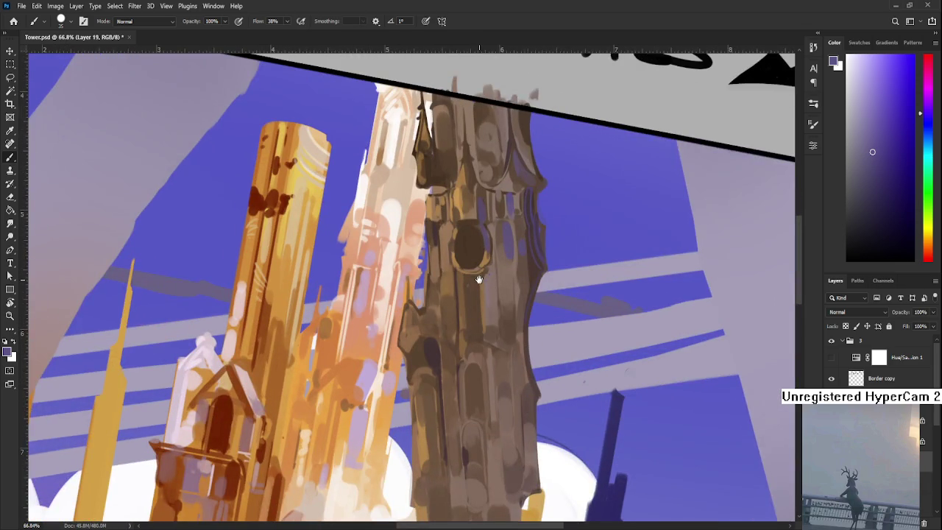
# Step: Bring the tower's lower body into view and sample its greyish-brown body tones
pyautogui.moveTo(428, 294); pyautogui.dragTo(414, 302)
pyautogui.keyDown('alt'); pyautogui.click(451, 288); pyautogui.keyUp('alt')
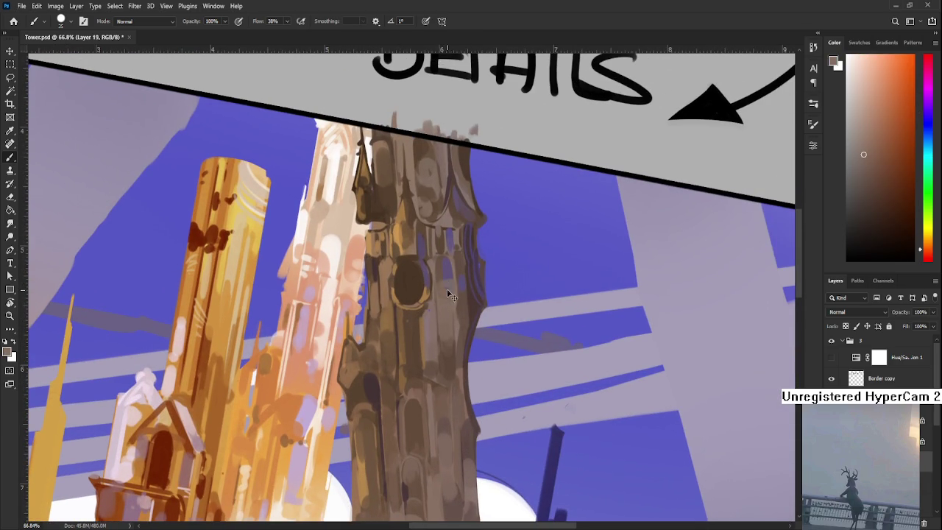
pyautogui.moveTo(435, 353)
pyautogui.mouseDown()
pyautogui.moveTo(432, 294)
pyautogui.moveTo(447, 225)
pyautogui.mouseUp()
pyautogui.keyDown('alt'); pyautogui.click(453, 344); pyautogui.keyUp('alt')
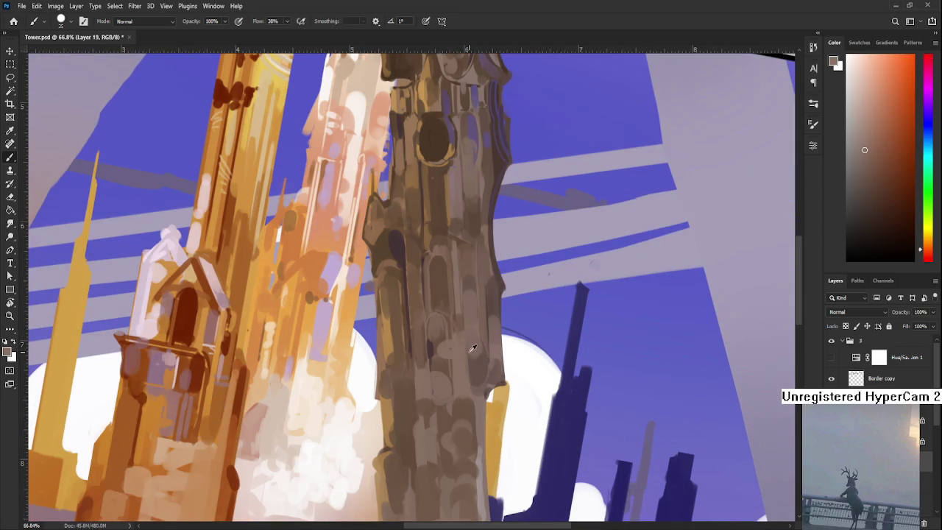
pyautogui.keyDown('alt'); pyautogui.click(477, 360); pyautogui.keyUp('alt')
pyautogui.keyDown('alt'); pyautogui.click(483, 324); pyautogui.keyUp('alt')
pyautogui.keyDown('alt'); pyautogui.click(484, 338); pyautogui.keyUp('alt')
# Step: Sample lighter and darker browns, tilting the view toward the tower's lower edge
pyautogui.keyDown('alt'); pyautogui.click(484, 335); pyautogui.keyUp('alt')
pyautogui.keyDown('alt'); pyautogui.click(479, 346); pyautogui.keyUp('alt')
pyautogui.keyDown('alt'); pyautogui.click(485, 362); pyautogui.keyUp('alt')
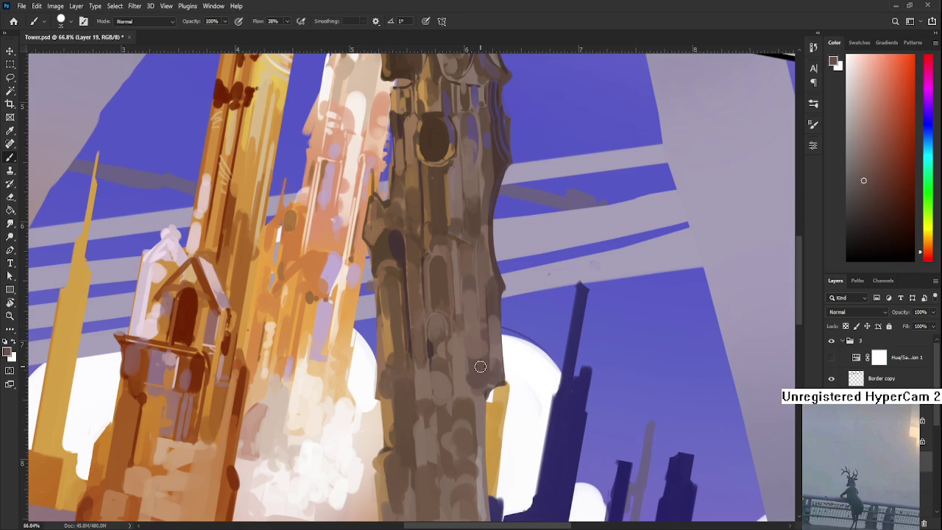
pyautogui.keyDown('alt'); pyautogui.click(464, 365); pyautogui.keyUp('alt')
pyautogui.keyDown('alt'); pyautogui.click(475, 372); pyautogui.keyUp('alt')
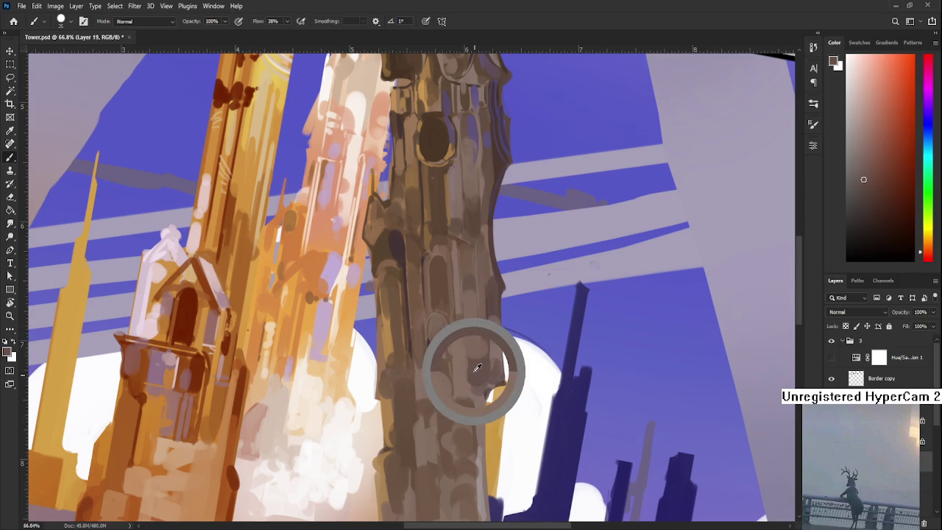
pyautogui.moveTo(471, 382)
pyautogui.mouseDown()
pyautogui.moveTo(466, 328)
pyautogui.moveTo(418, 330)
pyautogui.mouseUp()
pyautogui.keyDown('alt'); pyautogui.click(412, 345); pyautogui.keyUp('alt')
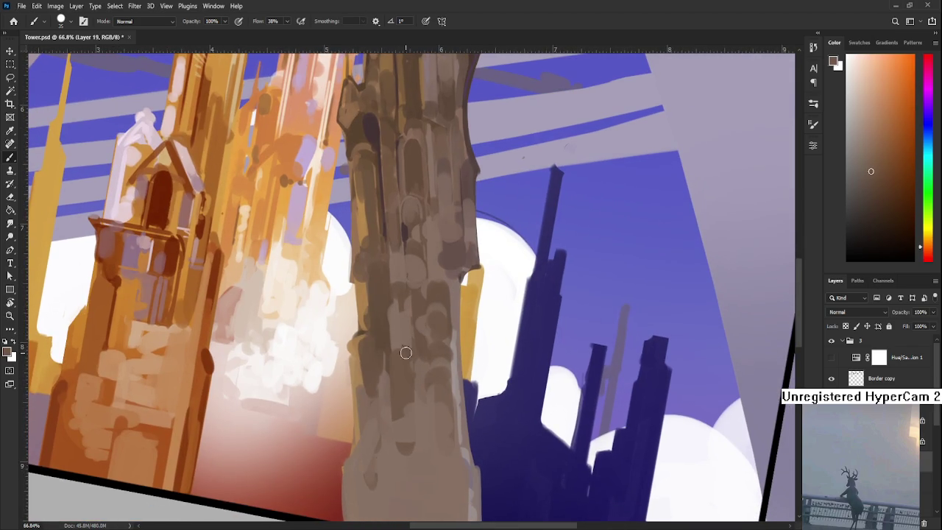
pyautogui.keyDown('alt'); pyautogui.click(410, 328); pyautogui.keyUp('alt')
pyautogui.keyDown('alt'); pyautogui.click(412, 316); pyautogui.keyUp('alt')
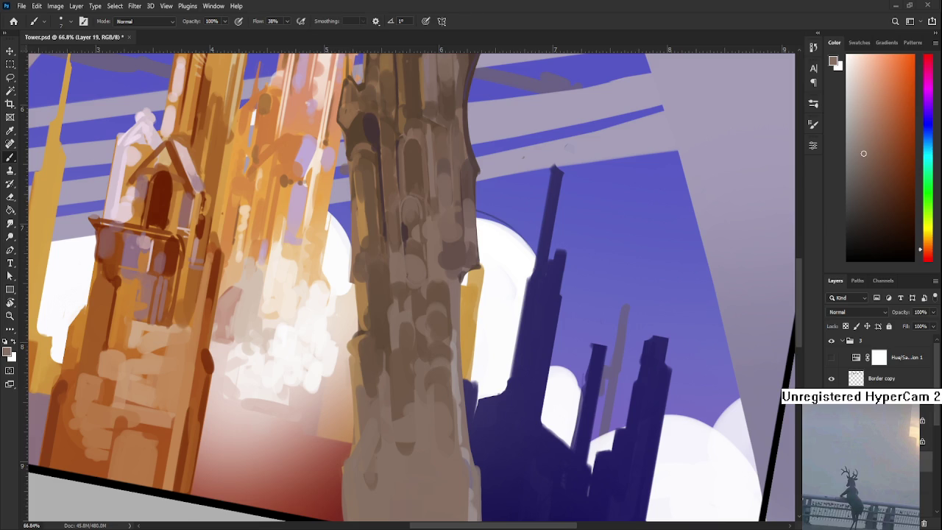
# Step: Zoom out and level the rotated view to see the whole painting
pyautogui.scroll(-3, 434, 377)
pyautogui.scroll(-3, 434, 377)
pyautogui.press('r')
pyautogui.moveTo(434, 377); pyautogui.dragTo(438, 419)
pyautogui.scroll(3, 423, 383)
pyautogui.scroll(-2, 416, 364)
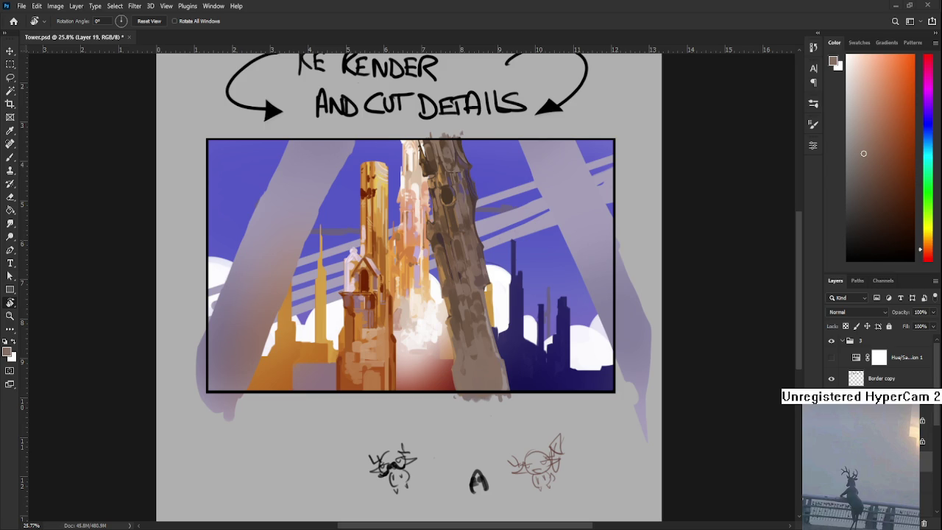
# Step: Enlarge the brush to size 50, sample dark red and brown, and paint marks at the tower's base
pyautogui.scroll(2, 487, 287)
pyautogui.moveTo(472, 393); pyautogui.dragTo(420, 426)
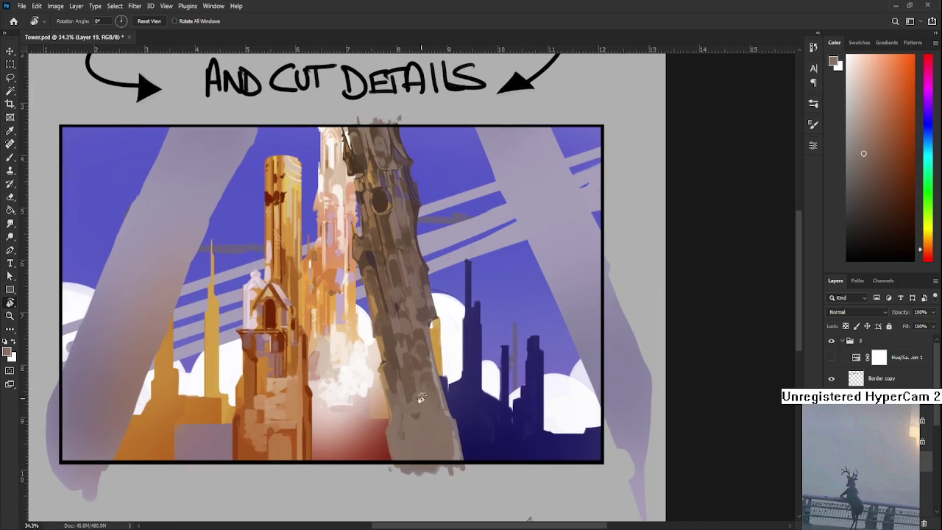
pyautogui.press('b')
pyautogui.keyDown('alt'); pyautogui.click(378, 259); pyautogui.keyUp('alt')
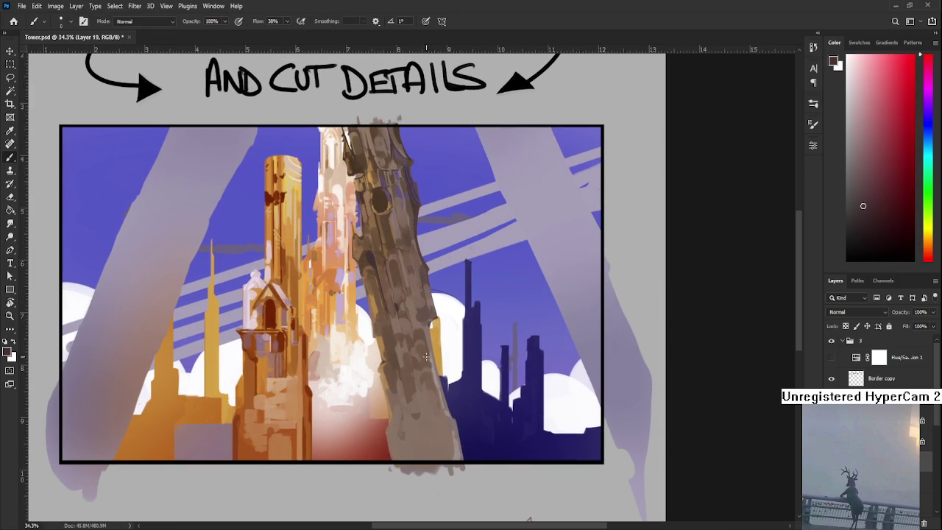
pyautogui.press(']')
pyautogui.press(']')
pyautogui.press(']')
pyautogui.keyDown('alt'); pyautogui.click(401, 445); pyautogui.keyUp('alt')
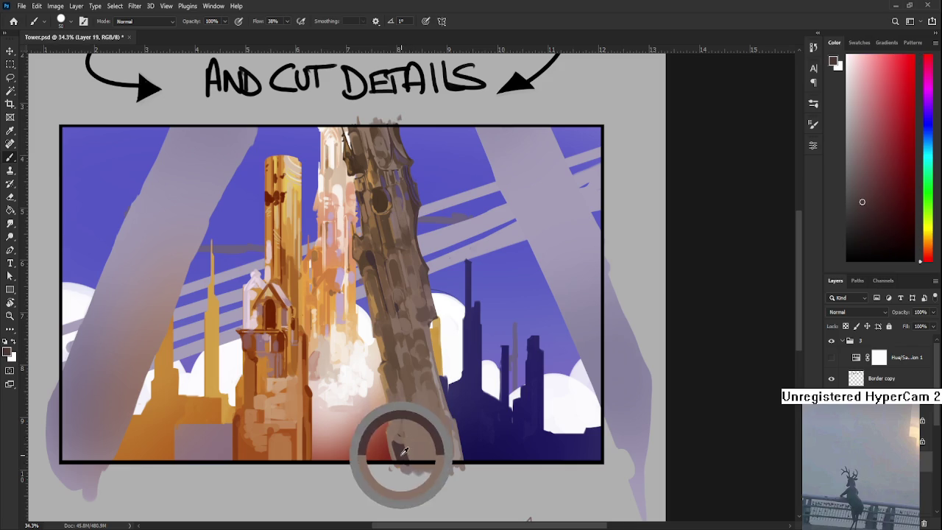
pyautogui.moveTo(406, 473); pyautogui.dragTo(396, 468)
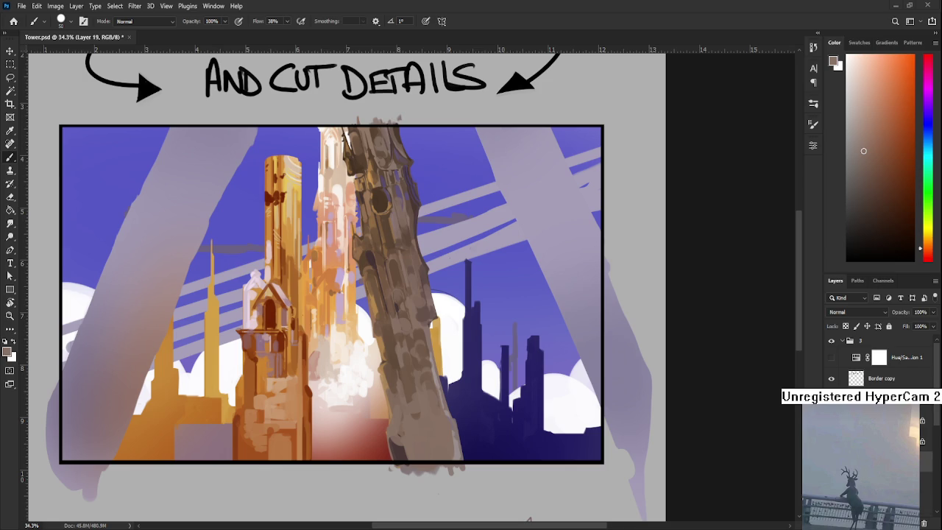
# Step: Sample a darker red and paint accent strokes on the trunk's right edge
pyautogui.moveTo(452, 387); pyautogui.dragTo(438, 435)
pyautogui.keyDown('alt'); pyautogui.click(371, 309); pyautogui.keyUp('alt')
pyautogui.moveTo(372, 309); pyautogui.dragTo(343, 305)
pyautogui.moveTo(421, 370); pyautogui.dragTo(410, 401)
# Step: Toggle between the Eraser and Brush to touch up the accent strokes
pyautogui.press('e')
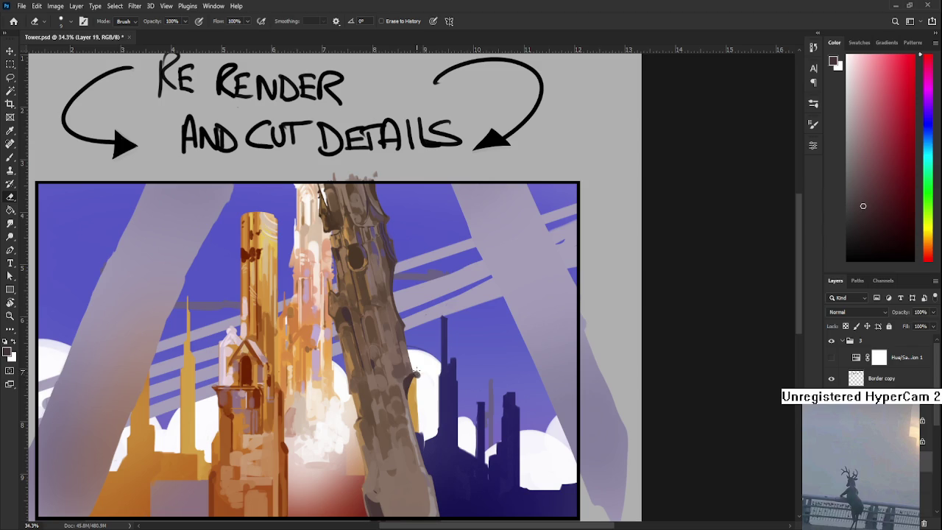
pyautogui.press('b')
pyautogui.press('e')
pyautogui.scroll(2, 393, 394)
# Step: Zoom in on the trunk's right edge and paint a small dark hook beside it
pyautogui.scroll(1, 393, 394)
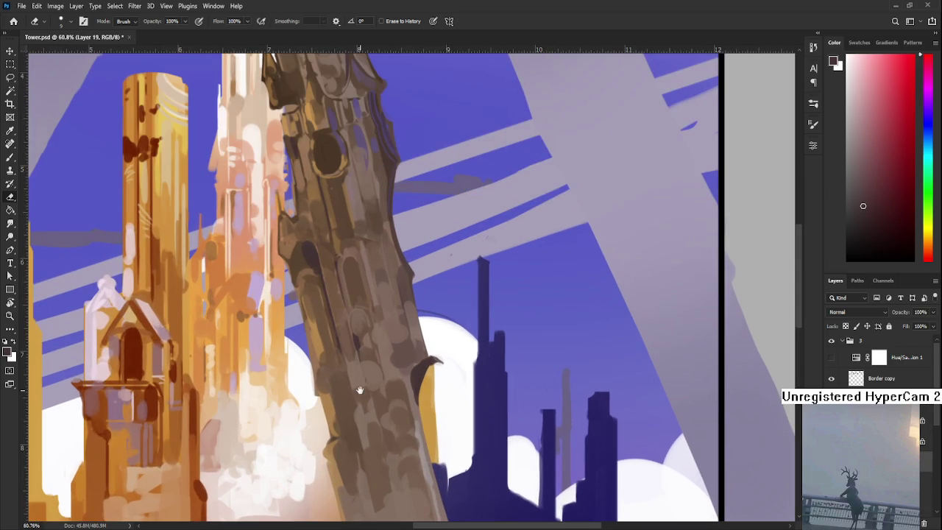
pyautogui.moveTo(360, 390); pyautogui.dragTo(330, 410)
pyautogui.press('b')
pyautogui.keyDown('alt'); pyautogui.click(369, 358); pyautogui.keyUp('alt')
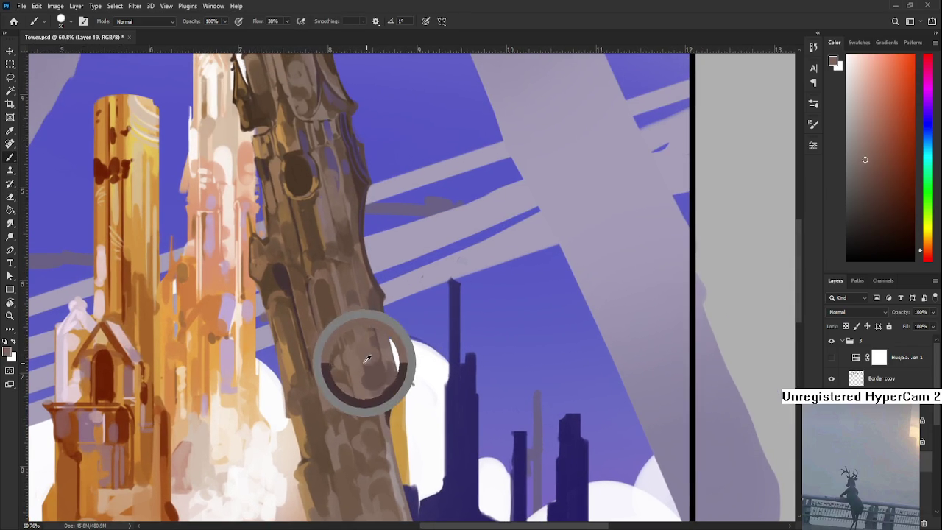
pyautogui.moveTo(369, 358)
pyautogui.mouseDown()
pyautogui.moveTo(379, 378)
pyautogui.moveTo(409, 382)
pyautogui.mouseUp()
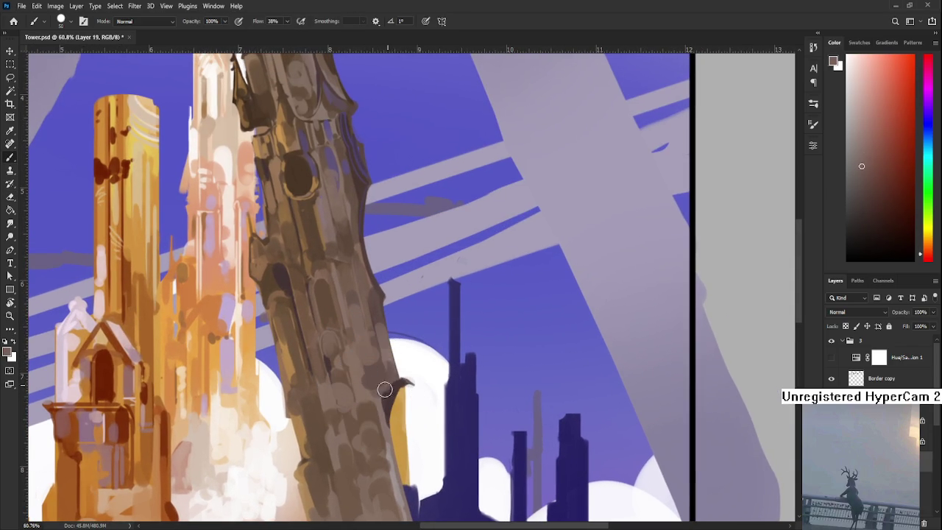
# Step: With a much smaller brush, extend the hook down the trunk edge in dark crimson
pyautogui.press('[')
pyautogui.press('[')
pyautogui.press('[')
pyautogui.keyDown('alt'); pyautogui.click(380, 393); pyautogui.keyUp('alt')
pyautogui.keyDown('alt'); pyautogui.click(384, 408); pyautogui.keyUp('alt')
pyautogui.moveTo(385, 411); pyautogui.dragTo(399, 447)
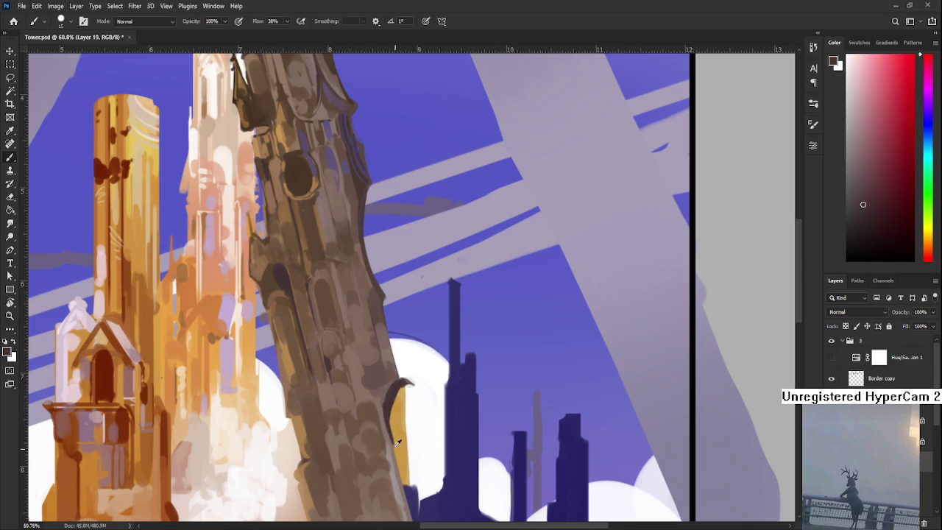
pyautogui.keyDown('alt'); pyautogui.click(377, 407); pyautogui.keyUp('alt')
# Step: Erase the dark stroke along the yellow edge, then resample dark red
pyautogui.press('e')
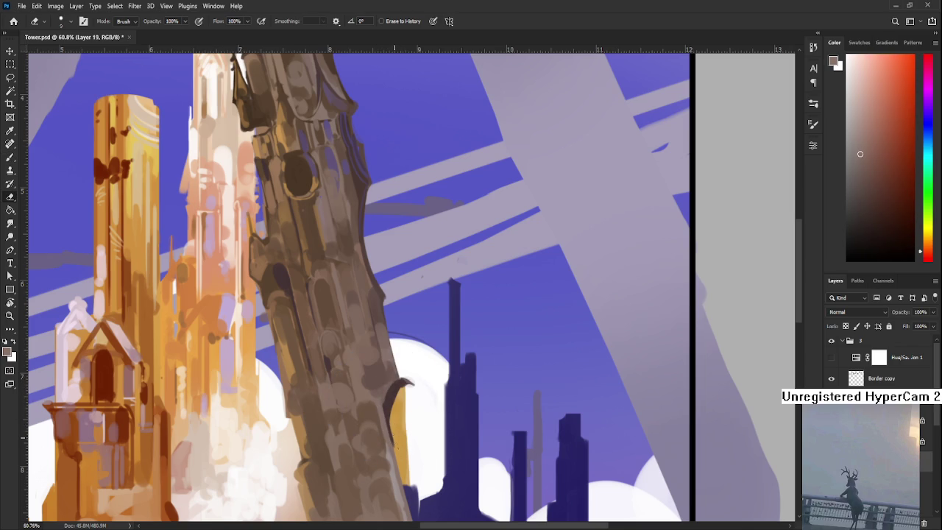
pyautogui.moveTo(391, 426); pyautogui.dragTo(392, 447)
pyautogui.press('b')
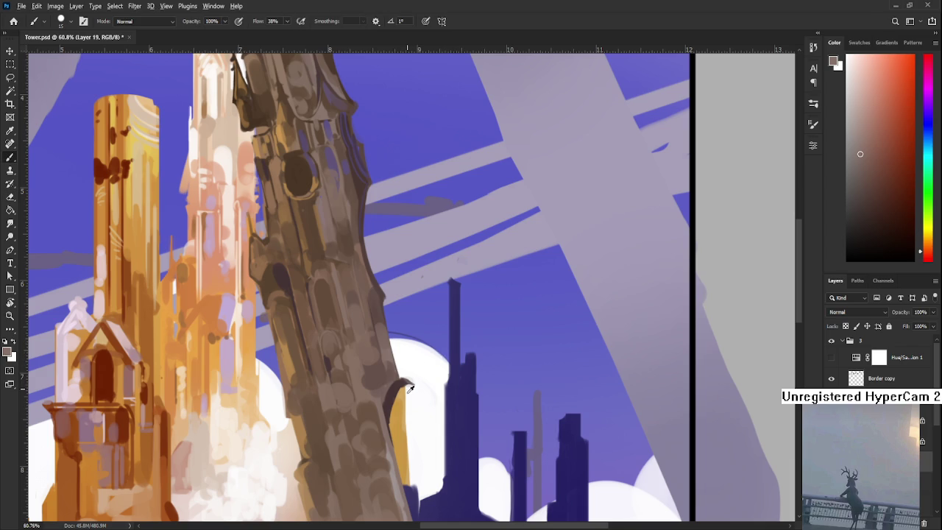
pyautogui.keyDown('alt'); pyautogui.click(406, 391); pyautogui.keyUp('alt')
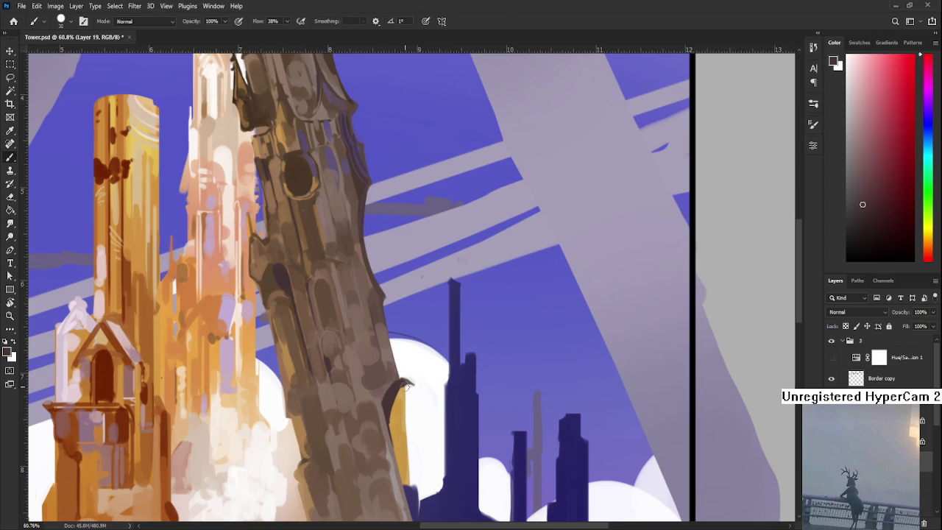
pyautogui.scroll(-5, 406, 390)
pyautogui.scroll(1, 474, 354)
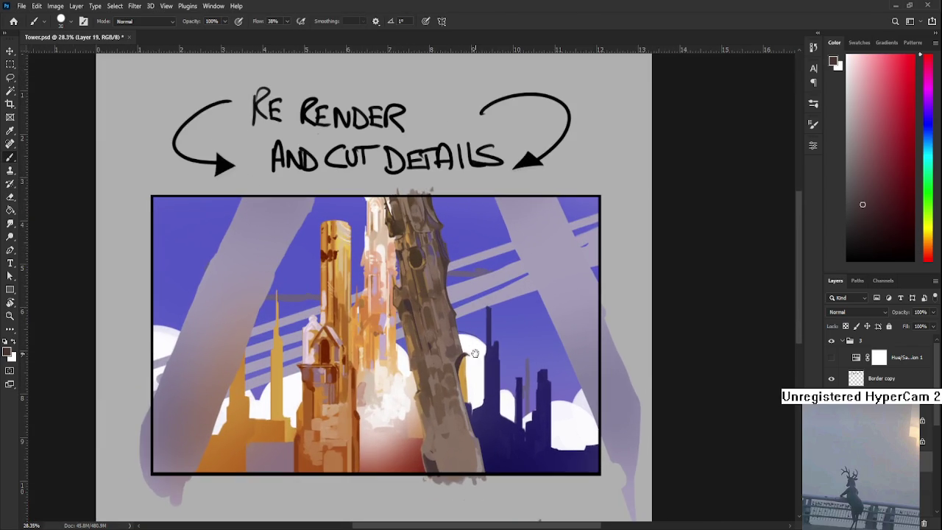
# Step: Enlarge the eraser, then return to the Brush sampling brown and dark red tones
pyautogui.press('e')
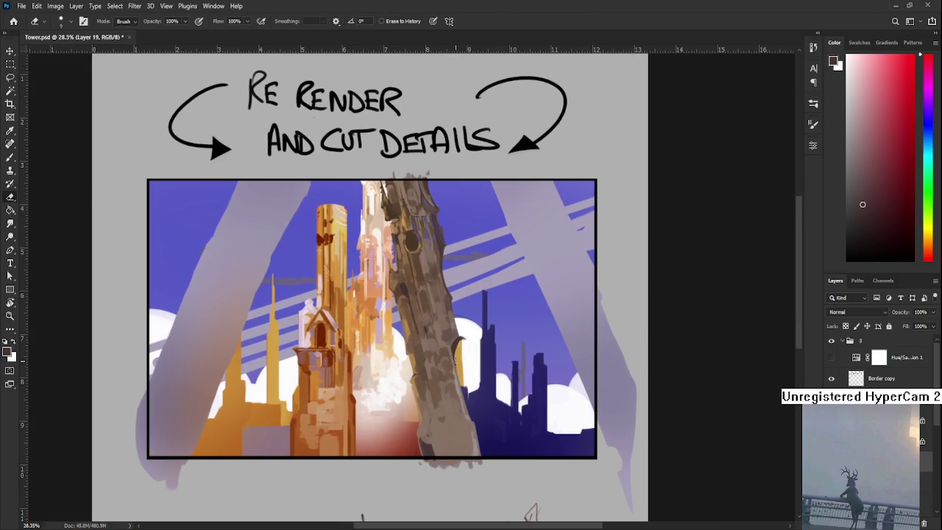
pyautogui.press(']')
pyautogui.press(']')
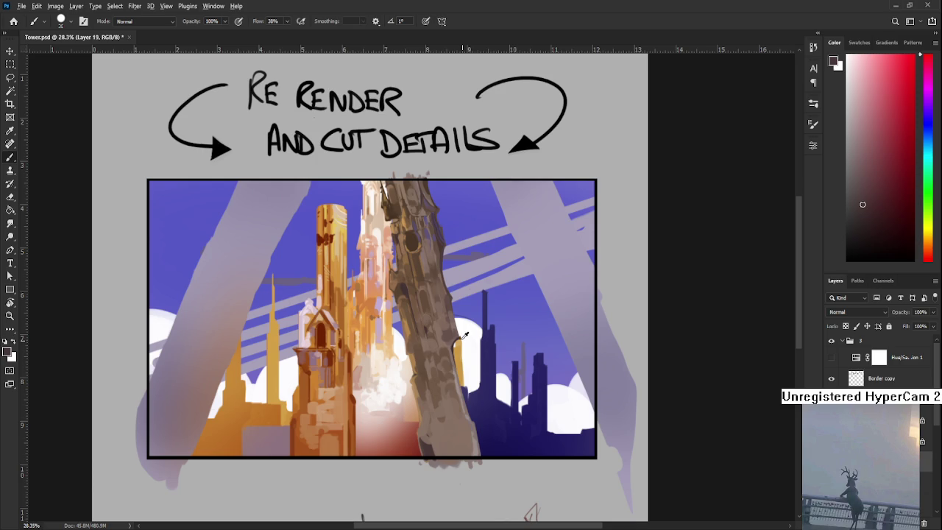
pyautogui.keyDown('alt'); pyautogui.click(462, 335); pyautogui.keyUp('alt')
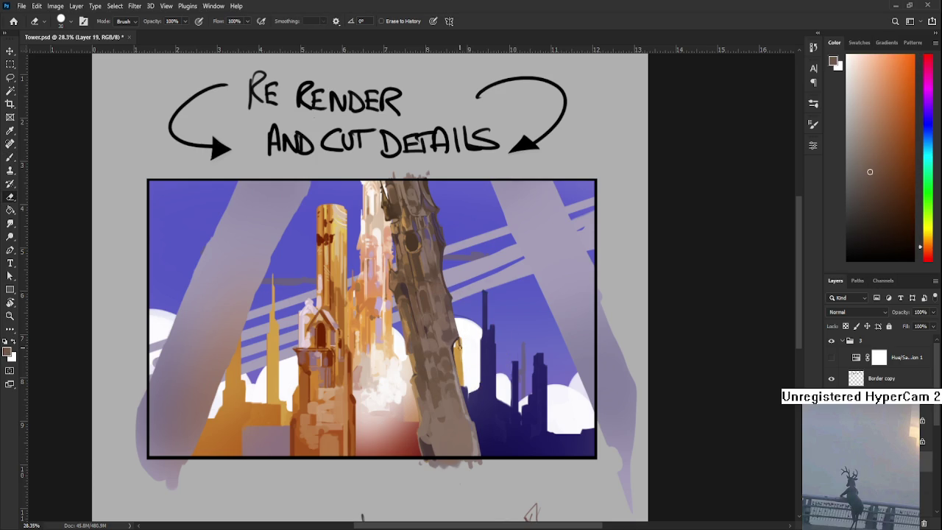
pyautogui.press('b')
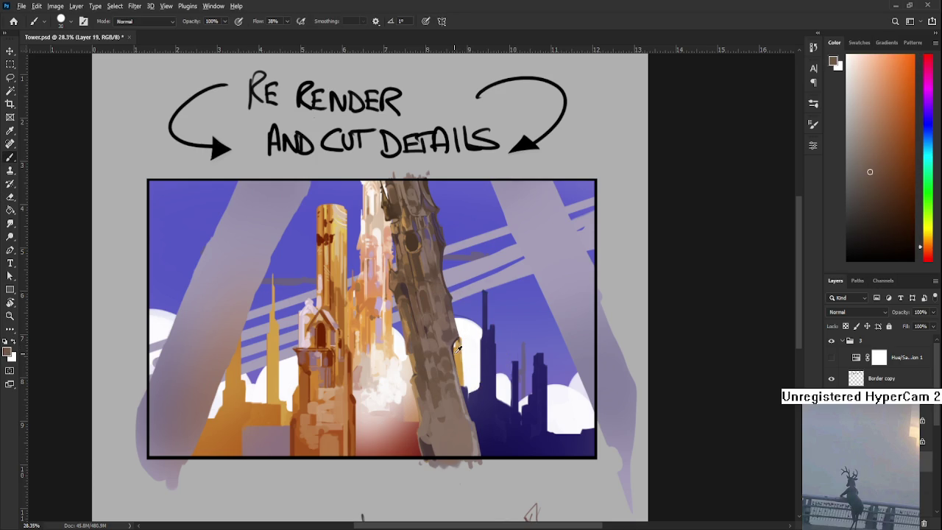
pyautogui.keyDown('alt'); pyautogui.click(455, 346); pyautogui.keyUp('alt')
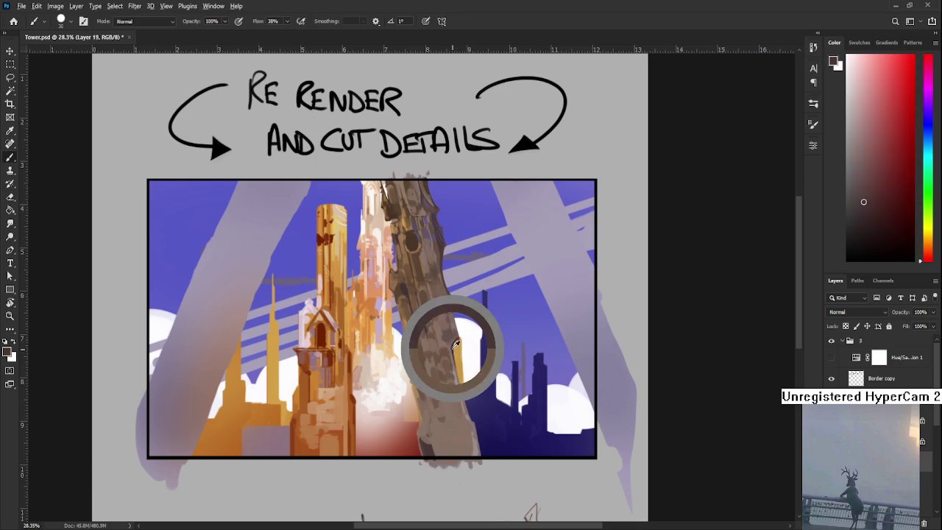
pyautogui.keyDown('alt'); pyautogui.click(442, 402); pyautogui.keyUp('alt')
# Step: Sample greyish-red and lighter tones from the lower tower and paint with them
pyautogui.keyDown('alt'); pyautogui.click(454, 432); pyautogui.keyUp('alt')
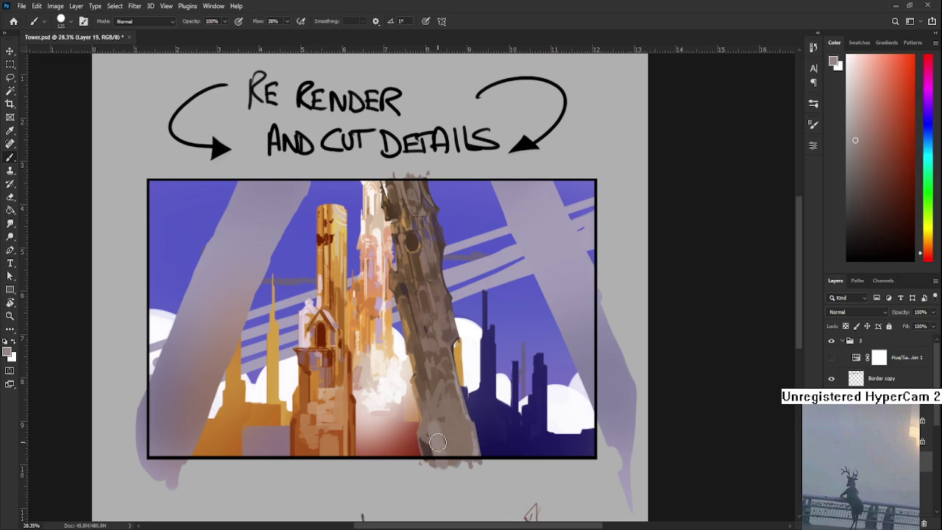
pyautogui.keyDown('alt'); pyautogui.click(446, 433); pyautogui.keyUp('alt')
pyautogui.keyDown('alt'); pyautogui.click(445, 433); pyautogui.keyUp('alt')
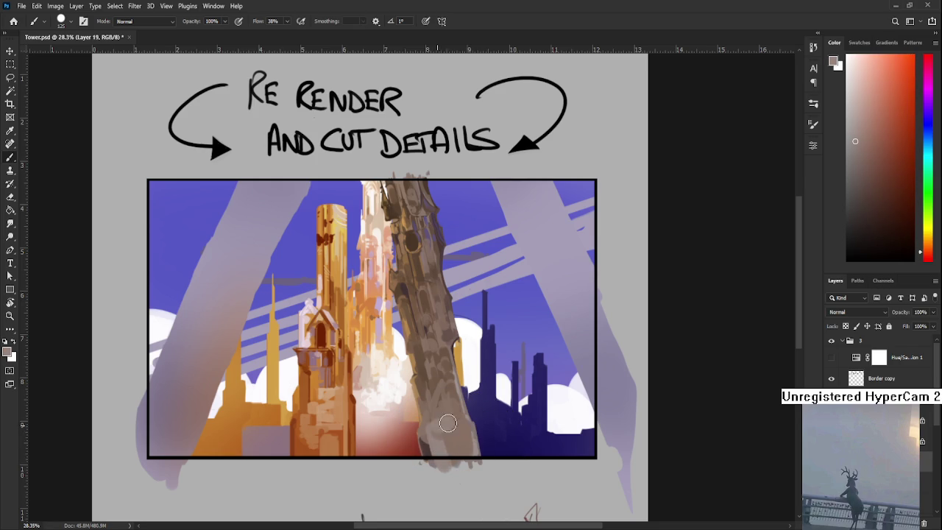
pyautogui.keyDown('alt'); pyautogui.click(458, 425); pyautogui.keyUp('alt')
pyautogui.keyDown('alt'); pyautogui.click(448, 414); pyautogui.keyUp('alt')
pyautogui.keyDown('alt'); pyautogui.click(446, 403); pyautogui.keyUp('alt')
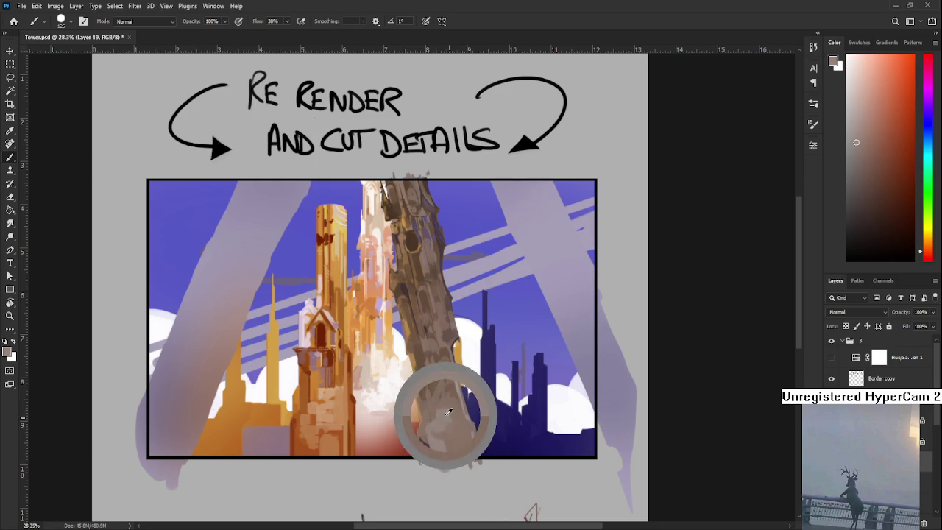
pyautogui.keyDown('alt'); pyautogui.click(446, 399); pyautogui.keyUp('alt')
pyautogui.keyDown('alt'); pyautogui.click(446, 398); pyautogui.keyUp('alt')
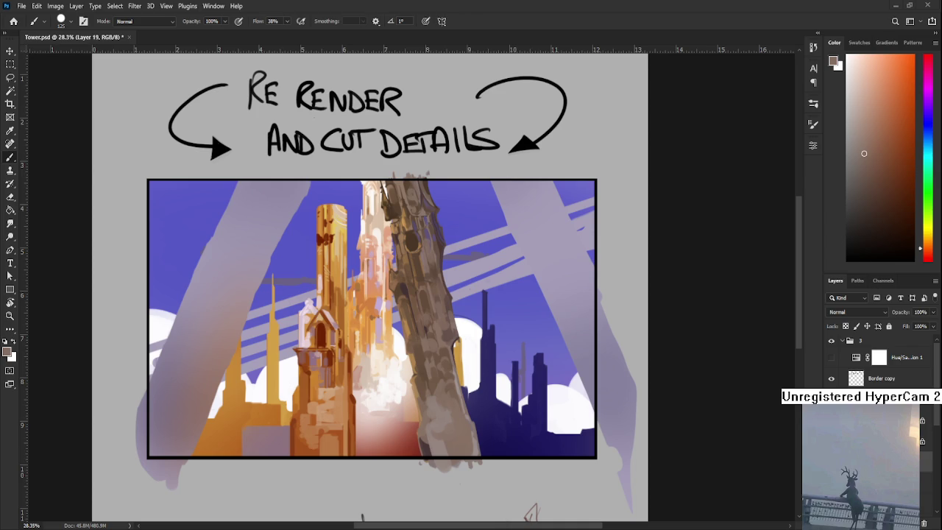
pyautogui.scroll(1, 486, 353)
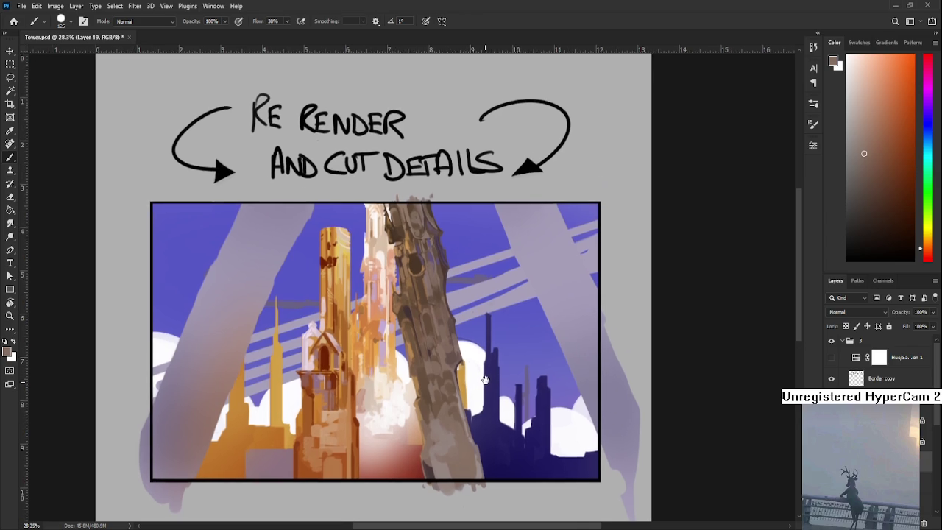
# Step: Paint the lower trunk with a range of lighter and darker sampled trunk tones
pyautogui.keyDown('alt'); pyautogui.click(455, 442); pyautogui.keyUp('alt')
pyautogui.keyDown('alt'); pyautogui.click(453, 457); pyautogui.keyUp('alt')
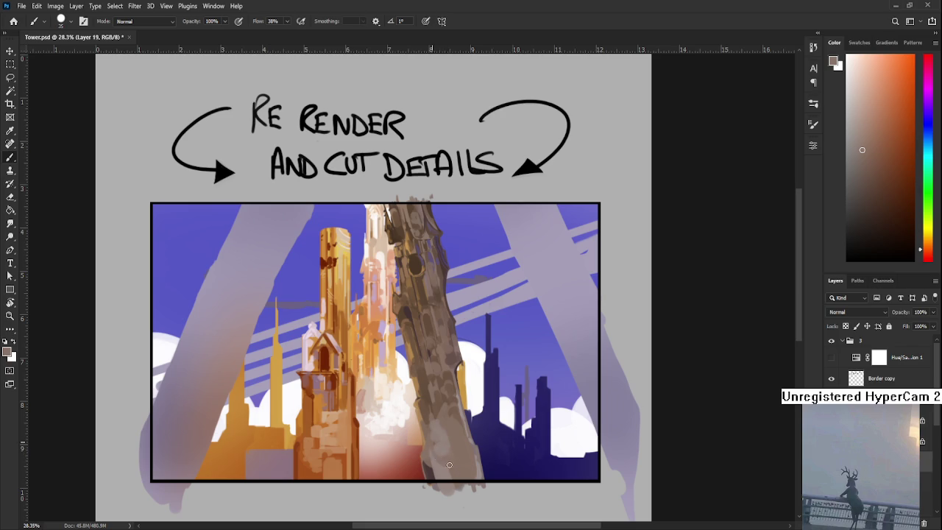
pyautogui.keyDown('alt'); pyautogui.click(435, 446); pyautogui.keyUp('alt')
pyautogui.keyDown('alt'); pyautogui.click(440, 446); pyautogui.keyUp('alt')
pyautogui.keyDown('alt'); pyautogui.click(437, 452); pyautogui.keyUp('alt')
pyautogui.keyDown('alt'); pyautogui.click(450, 442); pyautogui.keyUp('alt')
pyautogui.keyDown('alt'); pyautogui.click(447, 447); pyautogui.keyUp('alt')
pyautogui.keyDown('alt'); pyautogui.click(445, 443); pyautogui.keyUp('alt')
pyautogui.keyDown('alt'); pyautogui.click(451, 445); pyautogui.keyUp('alt')
pyautogui.keyDown('alt'); pyautogui.click(440, 441); pyautogui.keyUp('alt')
pyautogui.keyDown('alt'); pyautogui.click(450, 455); pyautogui.keyUp('alt')
pyautogui.scroll(-2, 522, 247)
pyautogui.scroll(-2, 526, 217)
pyautogui.scroll(-1, 531, 188)
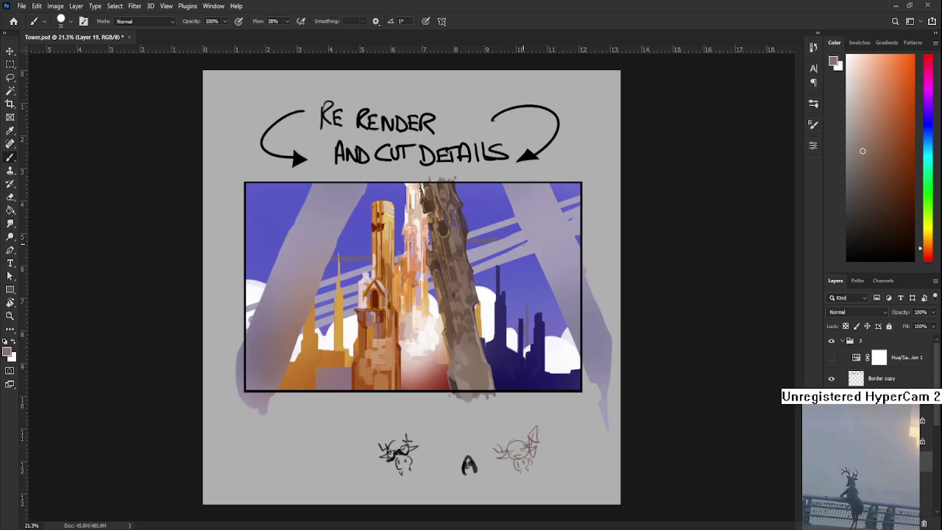
pyautogui.scroll(-2, 541, 129)
pyautogui.scroll(2, 430, 312)
pyautogui.scroll(2, 430, 312)
pyautogui.moveTo(430, 312)
pyautogui.mouseDown()
pyautogui.moveTo(496, 360)
pyautogui.moveTo(497, 374)
pyautogui.moveTo(488, 336)
pyautogui.moveTo(500, 375)
pyautogui.mouseUp()
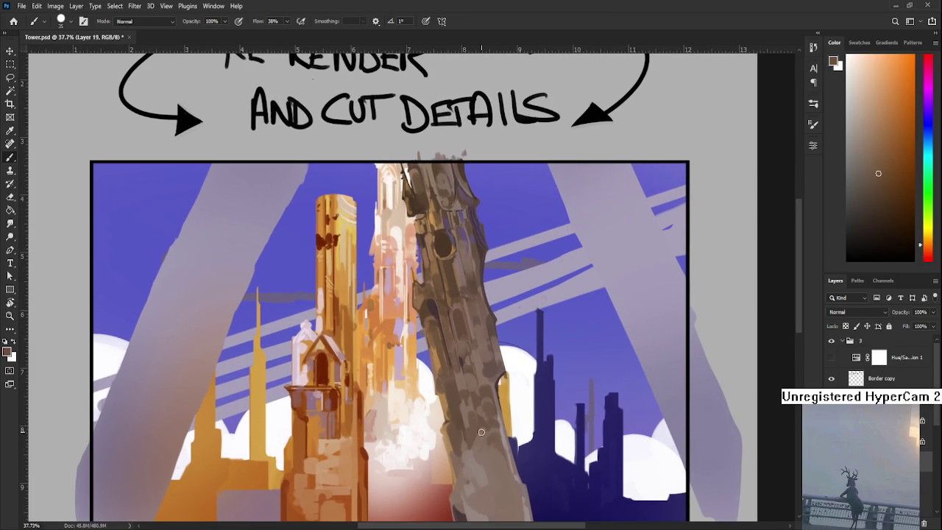
pyautogui.keyDown('alt'); pyautogui.click(495, 386); pyautogui.keyUp('alt')
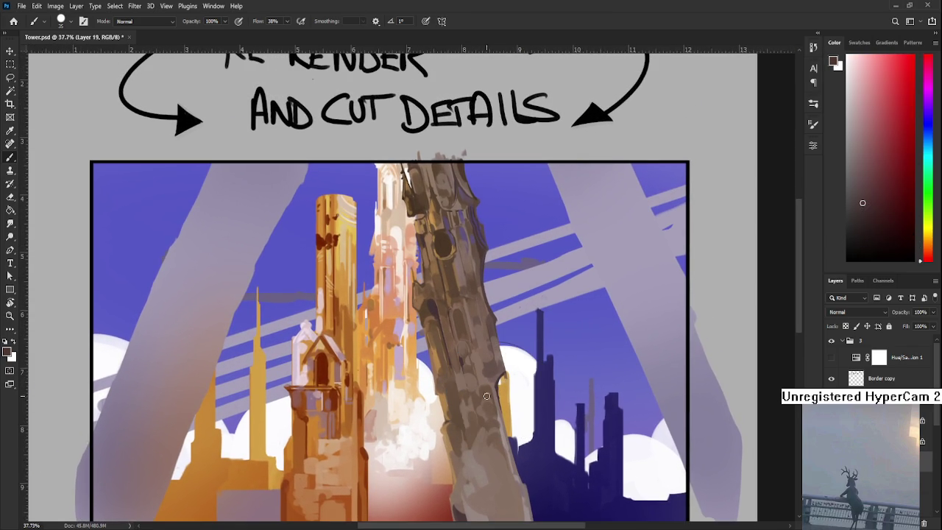
pyautogui.keyDown('alt'); pyautogui.click(469, 418); pyautogui.keyUp('alt')
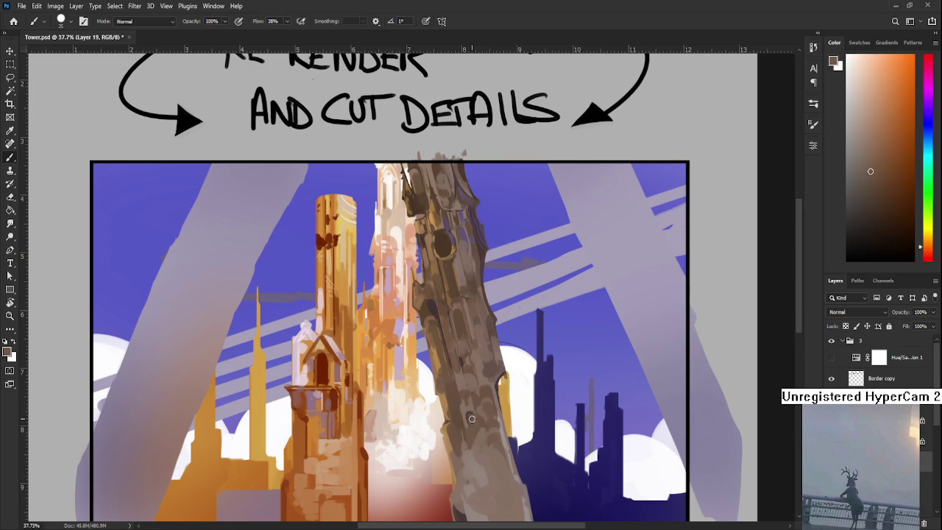
pyautogui.keyDown('alt'); pyautogui.scroll(-3, 471, 419); pyautogui.keyUp('alt')
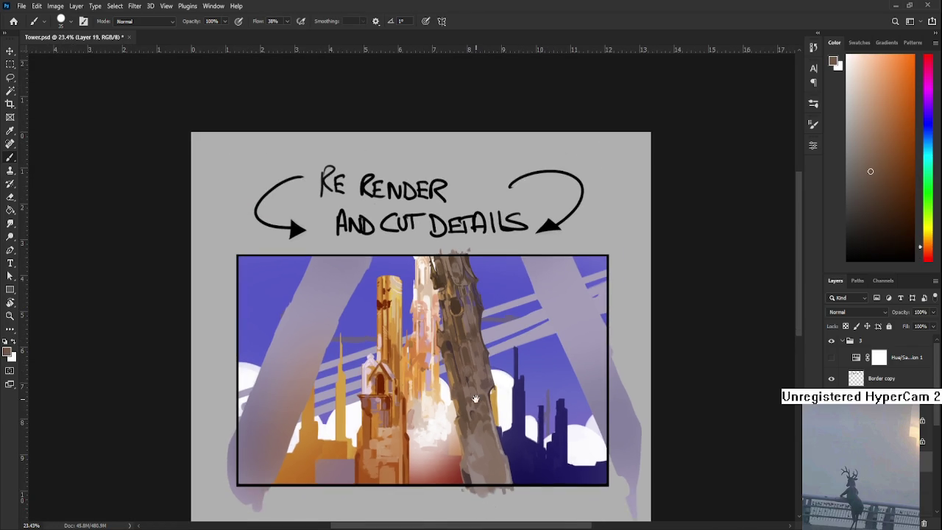
pyautogui.scroll(-1, 466, 312)
pyautogui.keyDown('alt'); pyautogui.click(469, 391); pyautogui.keyUp('alt')
pyautogui.moveTo(468, 390); pyautogui.dragTo(470, 393)
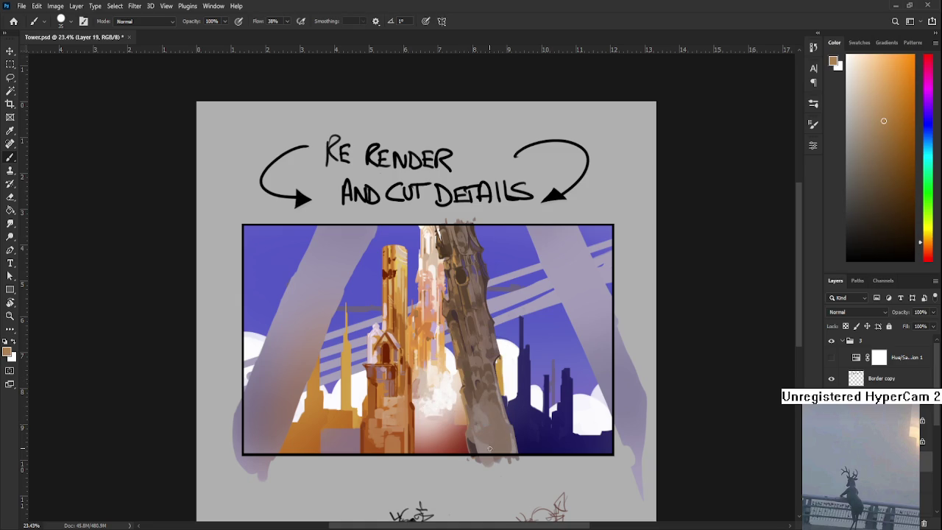
pyautogui.keyDown('alt'); pyautogui.click(475, 403); pyautogui.keyUp('alt')
pyautogui.keyDown('alt'); pyautogui.click(477, 397); pyautogui.keyUp('alt')
pyautogui.keyDown('alt'); pyautogui.click(465, 368); pyautogui.keyUp('alt')
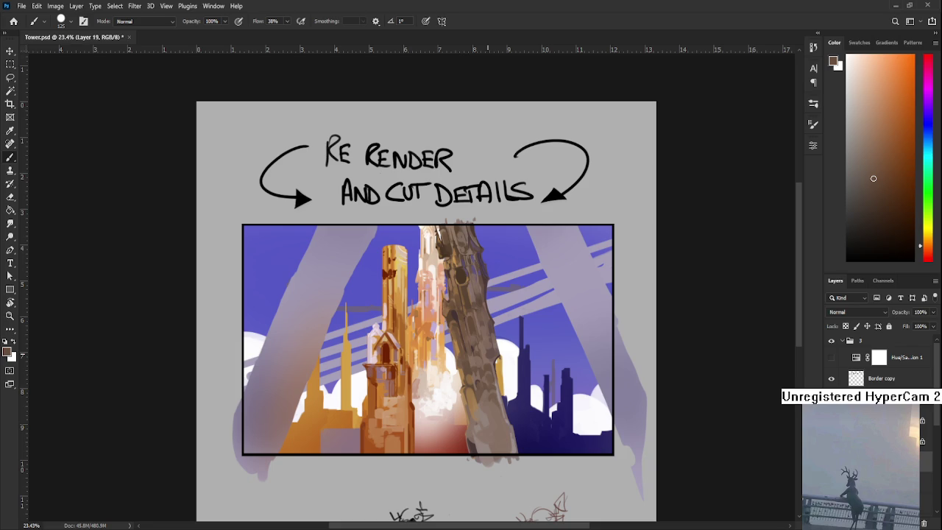
# Step: Zoom in on the lower trunk of the brown tower
pyautogui.keyDown('alt'); pyautogui.scroll(2, 479, 423); pyautogui.keyUp('alt')
# Step: Sample lighter and darker grey-brown trunk tones and brush them over the lower tower
pyautogui.keyDown('alt'); pyautogui.click(466, 378); pyautogui.keyUp('alt')
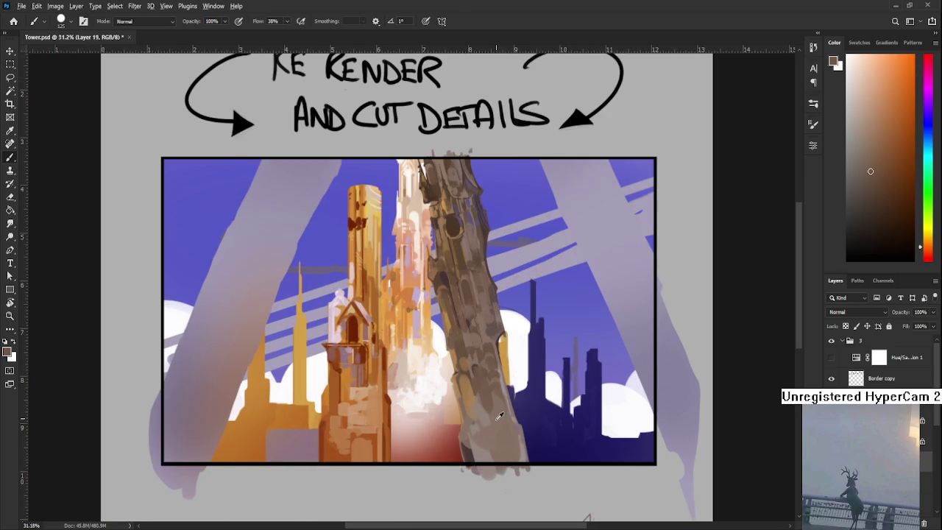
pyautogui.keyDown('alt'); pyautogui.click(486, 384); pyautogui.keyUp('alt')
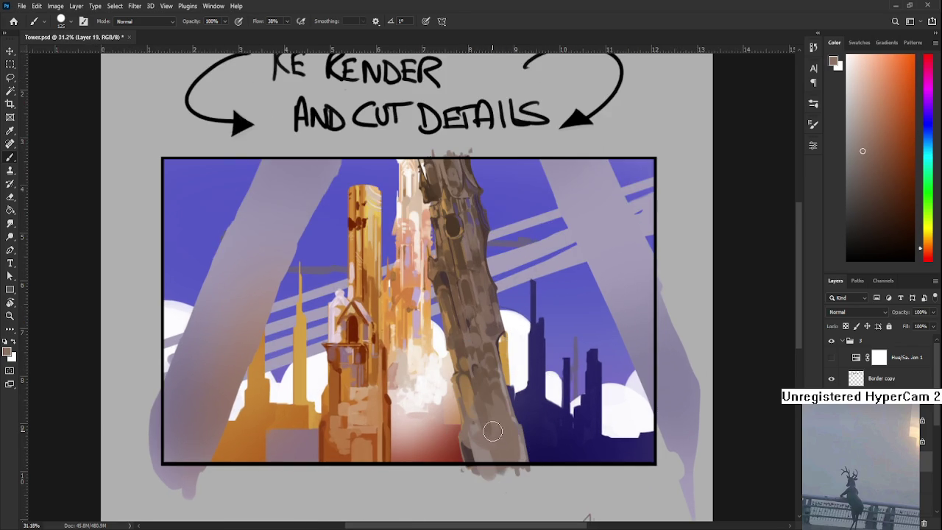
pyautogui.keyDown('alt'); pyautogui.click(492, 407); pyautogui.keyUp('alt')
pyautogui.keyDown('alt'); pyautogui.click(501, 404); pyautogui.keyUp('alt')
pyautogui.keyDown('alt'); pyautogui.click(501, 425); pyautogui.keyUp('alt')
pyautogui.keyDown('alt'); pyautogui.click(502, 422); pyautogui.keyUp('alt')
pyautogui.keyDown('alt'); pyautogui.click(500, 420); pyautogui.keyUp('alt')
pyautogui.keyDown('alt'); pyautogui.click(494, 390); pyautogui.keyUp('alt')
# Step: Paint darker red shading strokes onto the tower, then sample lighter orange-brown
pyautogui.moveTo(508, 341); pyautogui.dragTo(498, 383)
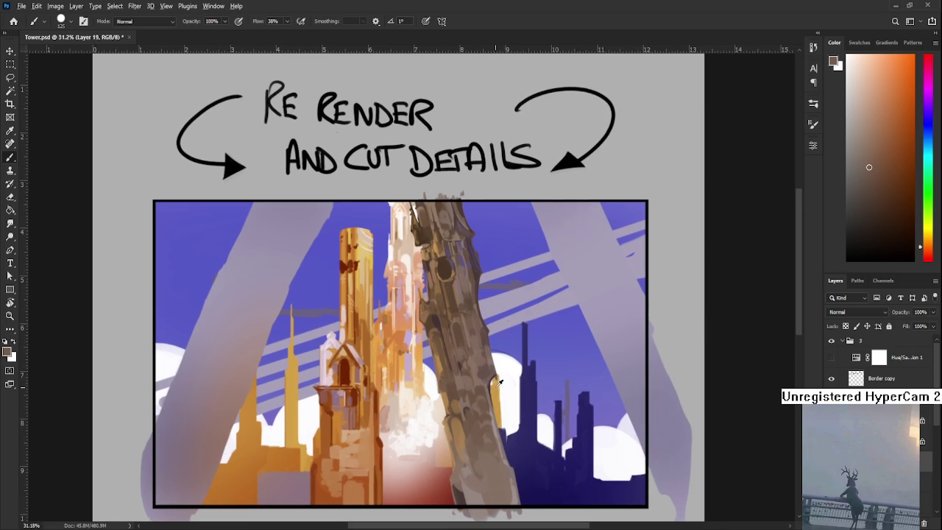
pyautogui.keyDown('alt'); pyautogui.click(488, 378); pyautogui.keyUp('alt')
pyautogui.moveTo(469, 407)
pyautogui.mouseDown()
pyautogui.moveTo(486, 458)
pyautogui.moveTo(472, 422)
pyautogui.mouseUp()
pyautogui.keyDown('alt'); pyautogui.click(484, 434); pyautogui.keyUp('alt')
pyautogui.keyDown('alt'); pyautogui.click(471, 423); pyautogui.keyUp('alt')
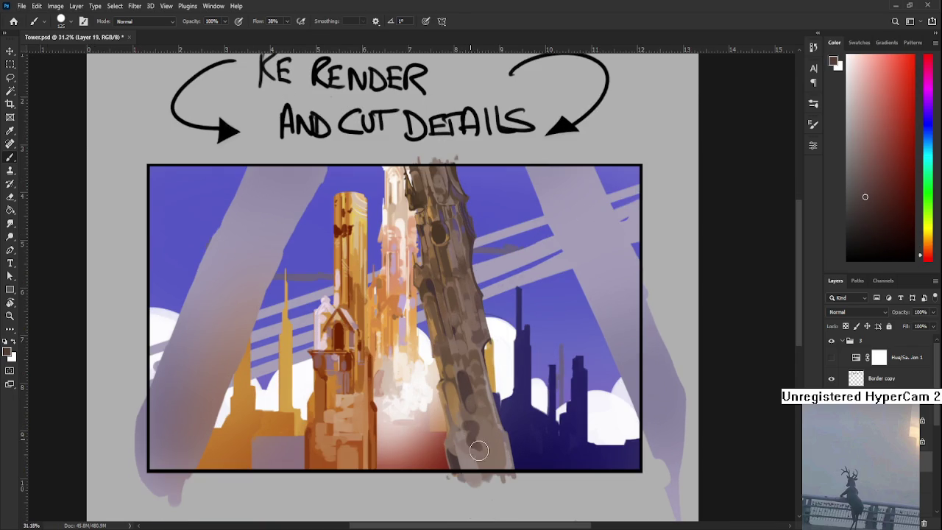
pyautogui.keyDown('alt'); pyautogui.click(482, 436); pyautogui.keyUp('alt')
pyautogui.keyDown('alt'); pyautogui.click(497, 442); pyautogui.keyUp('alt')
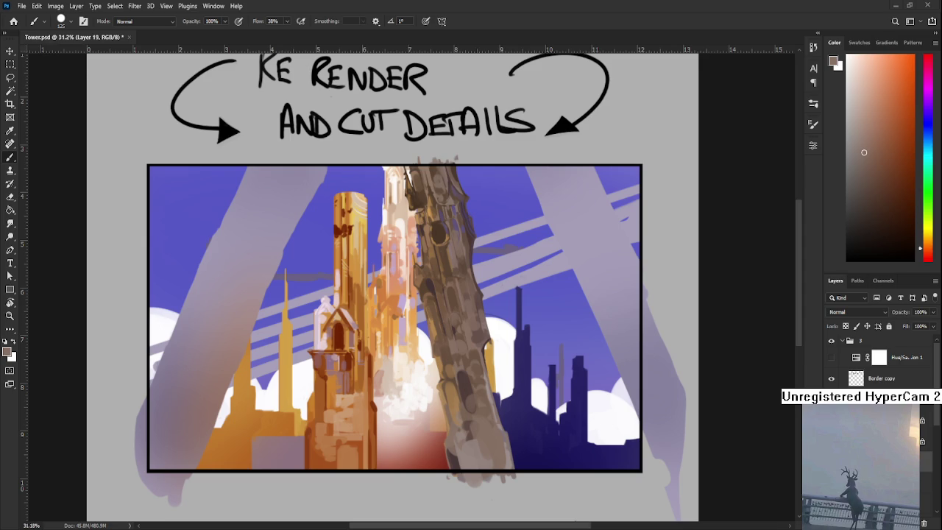
# Step: Add blocky details in dark red-brown, orange and redder tones to the lower tower
pyautogui.scroll(1, 457, 345)
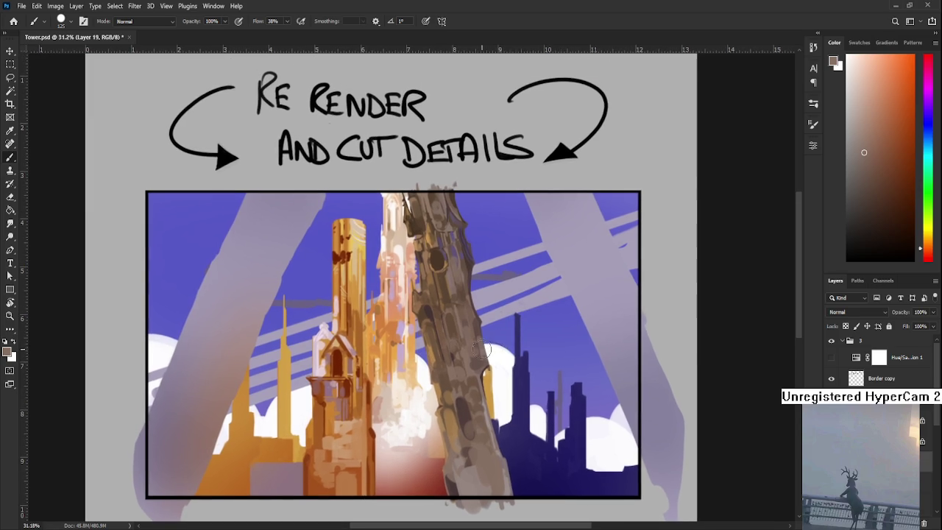
pyautogui.keyDown('alt'); pyautogui.click(458, 409); pyautogui.keyUp('alt')
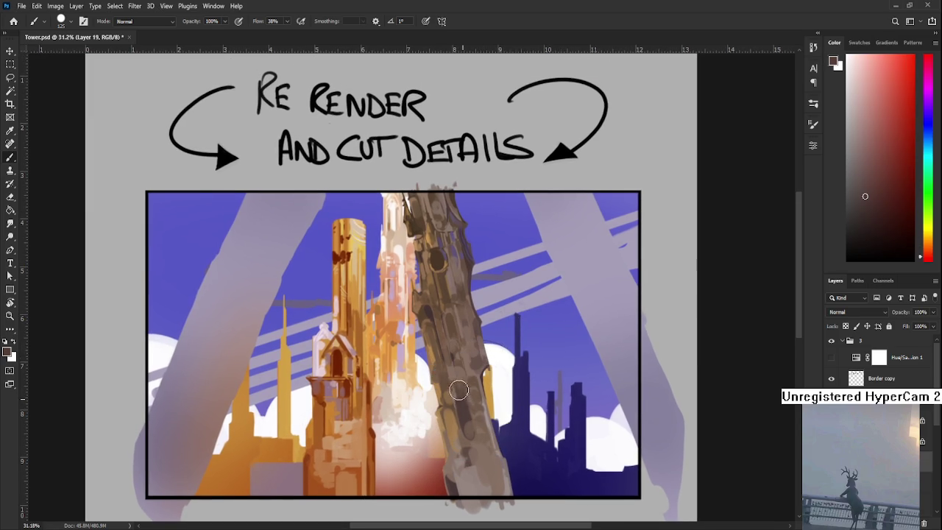
pyautogui.keyDown('alt'); pyautogui.click(455, 390); pyautogui.keyUp('alt')
pyautogui.keyDown('alt'); pyautogui.click(458, 399); pyautogui.keyUp('alt')
pyautogui.keyDown('alt'); pyautogui.click(466, 397); pyautogui.keyUp('alt')
pyautogui.keyDown('alt'); pyautogui.click(469, 398); pyautogui.keyUp('alt')
pyautogui.keyDown('alt'); pyautogui.click(472, 401); pyautogui.keyUp('alt')
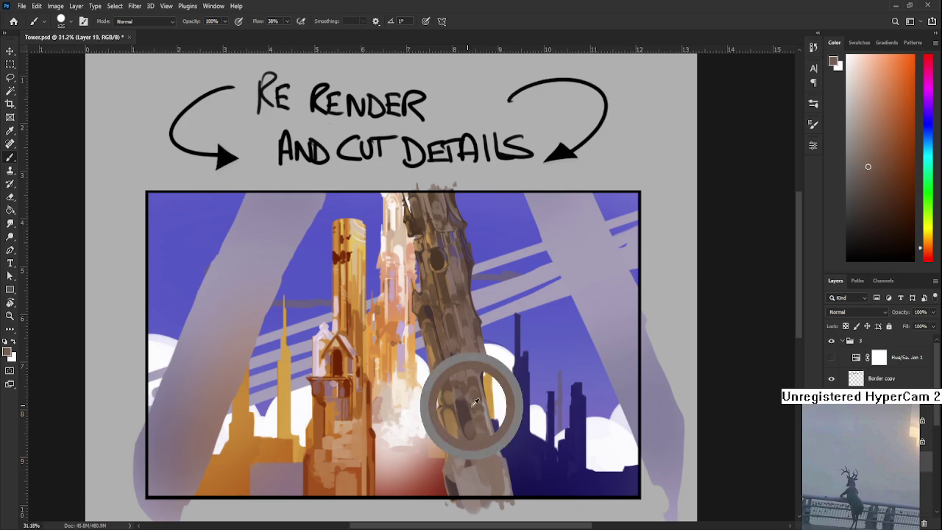
pyautogui.keyDown('alt'); pyautogui.click(463, 405); pyautogui.keyUp('alt')
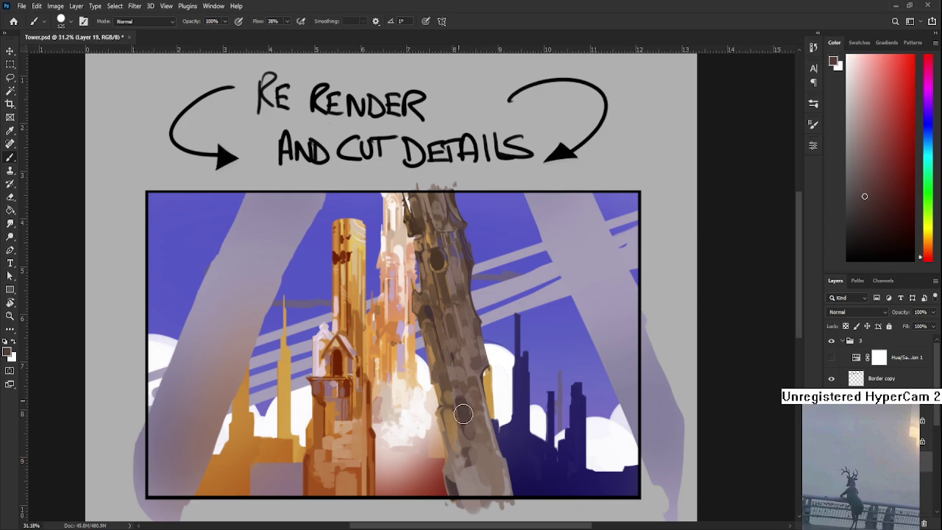
pyautogui.keyDown('alt'); pyautogui.click(464, 413); pyautogui.keyUp('alt')
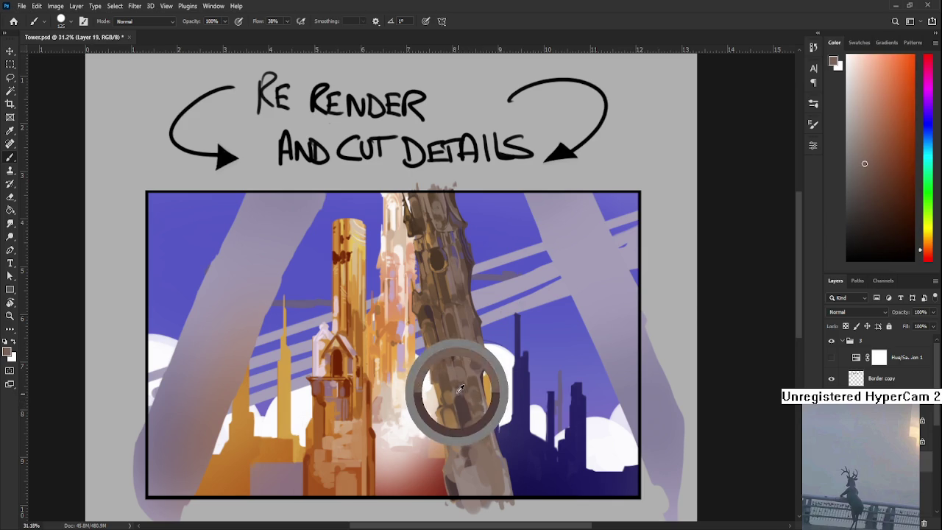
pyautogui.keyDown('alt'); pyautogui.click(463, 404); pyautogui.keyUp('alt')
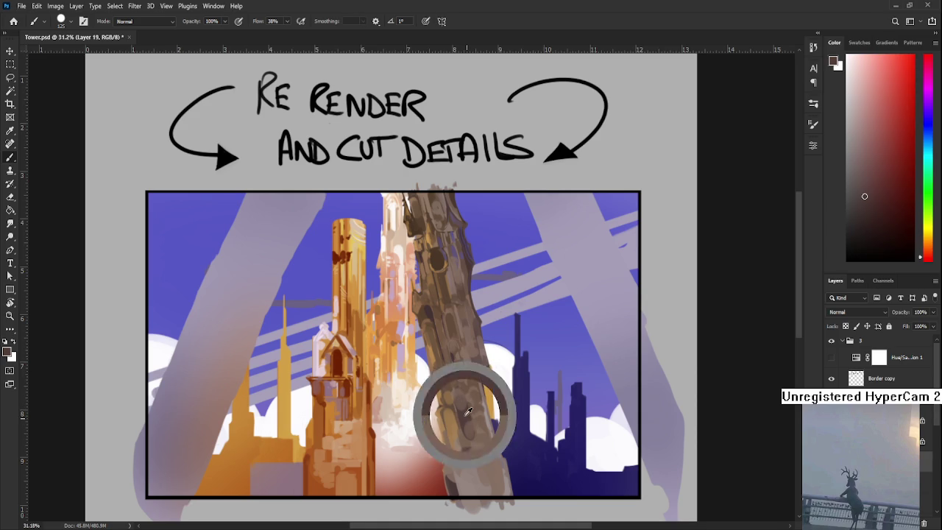
pyautogui.scroll(-2, 464, 408)
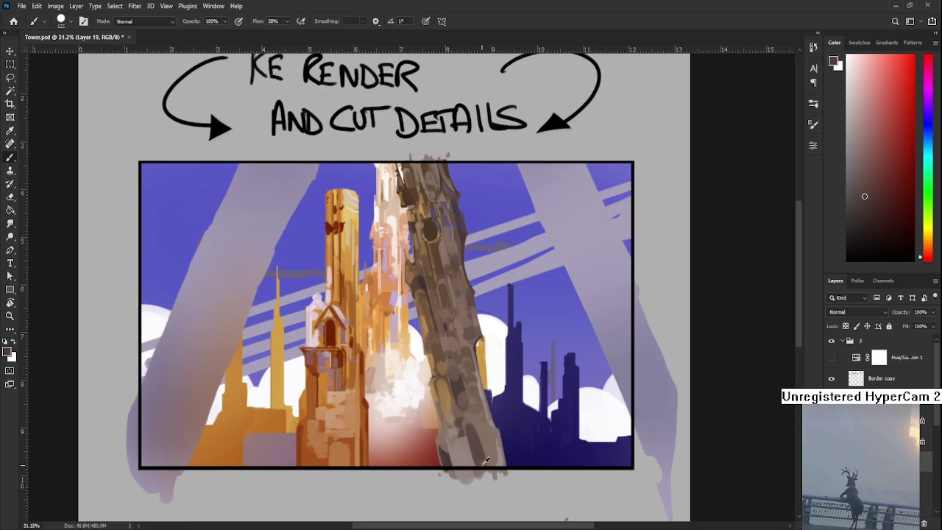
# Step: Paint lighter orange-brown highlights and darker tones across the tower base
pyautogui.keyDown('alt'); pyautogui.click(481, 460); pyautogui.keyUp('alt')
pyautogui.keyDown('alt'); pyautogui.click(460, 390); pyautogui.keyUp('alt')
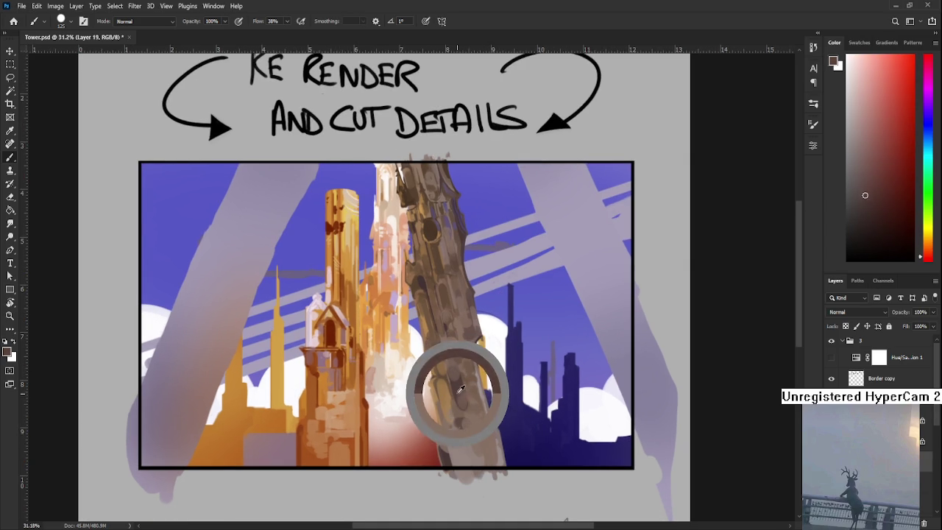
pyautogui.keyDown('alt'); pyautogui.click(467, 431); pyautogui.keyUp('alt')
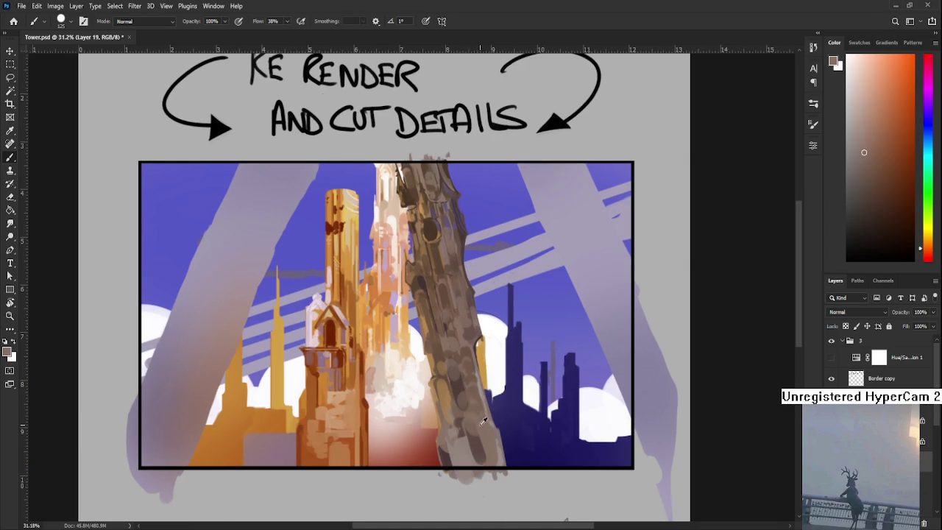
pyautogui.keyDown('alt'); pyautogui.click(481, 441); pyautogui.keyUp('alt')
pyautogui.keyDown('alt'); pyautogui.click(489, 447); pyautogui.keyUp('alt')
pyautogui.keyDown('alt'); pyautogui.click(483, 446); pyautogui.keyUp('alt')
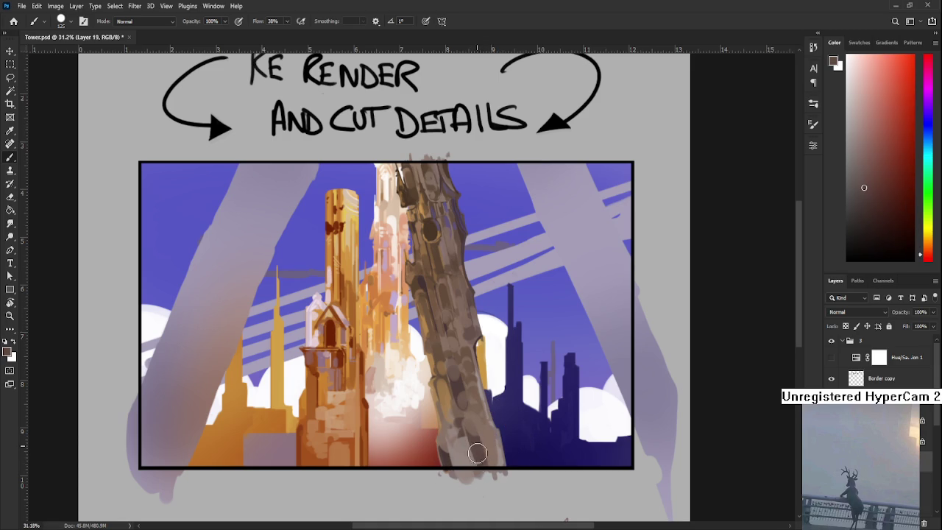
pyautogui.keyDown('alt'); pyautogui.click(483, 454); pyautogui.keyUp('alt')
pyautogui.keyDown('alt'); pyautogui.click(487, 448); pyautogui.keyUp('alt')
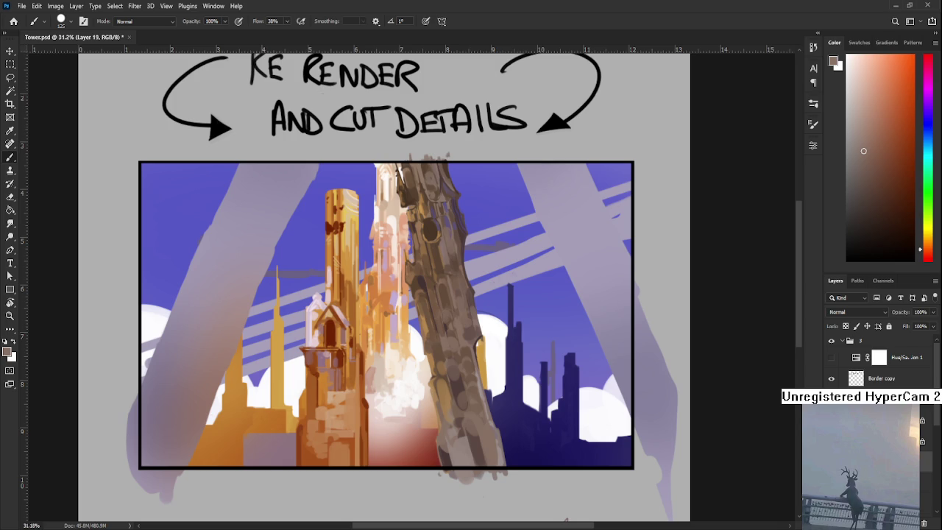
pyautogui.scroll(-2, 364, 396)
# Step: Zoom in and sample darker brownish-red and lighter orange-brown from the tower
pyautogui.scroll(3, 363, 396)
pyautogui.scroll(1, 404, 385)
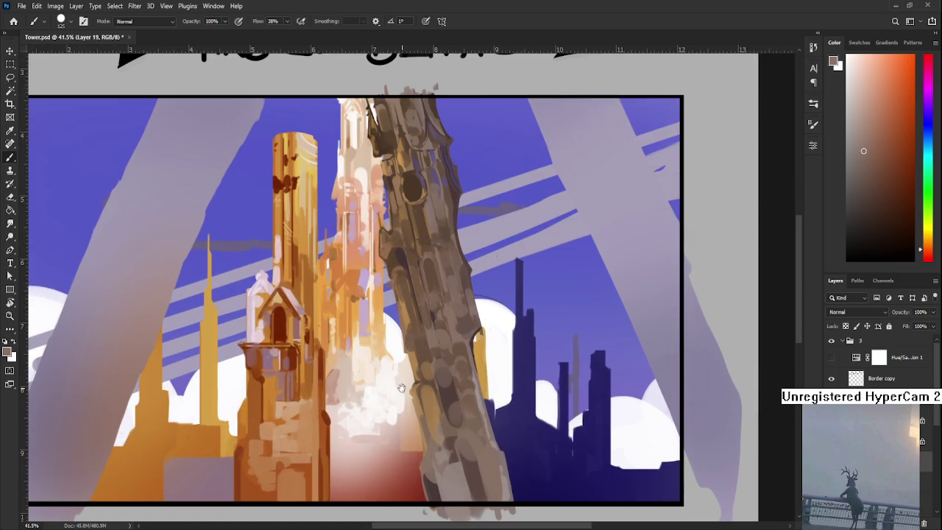
pyautogui.scroll(1, 475, 395)
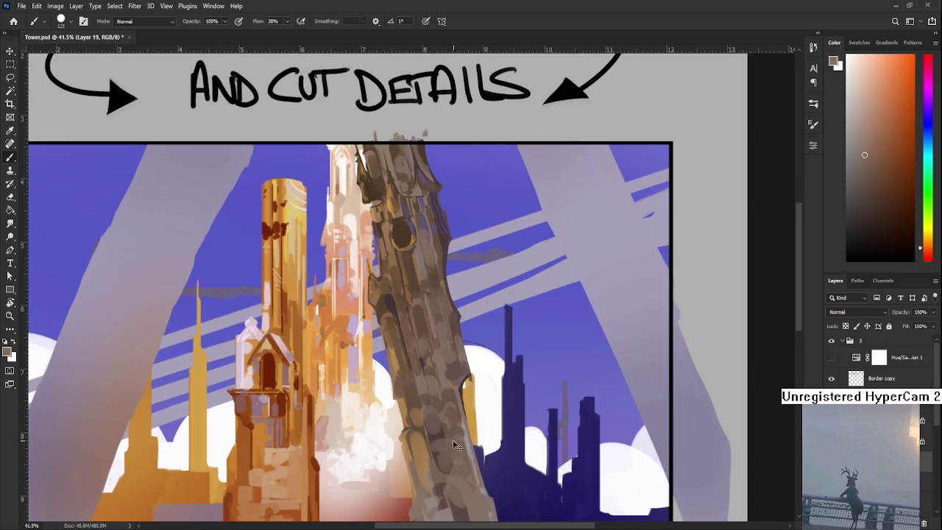
pyautogui.keyDown('alt'); pyautogui.click(437, 437); pyautogui.keyUp('alt')
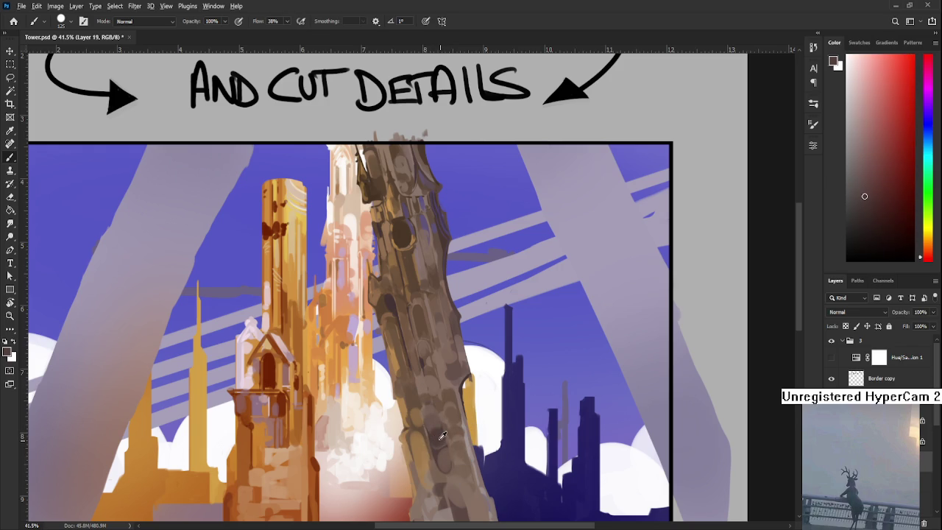
pyautogui.keyDown('alt'); pyautogui.click(432, 431); pyautogui.keyUp('alt')
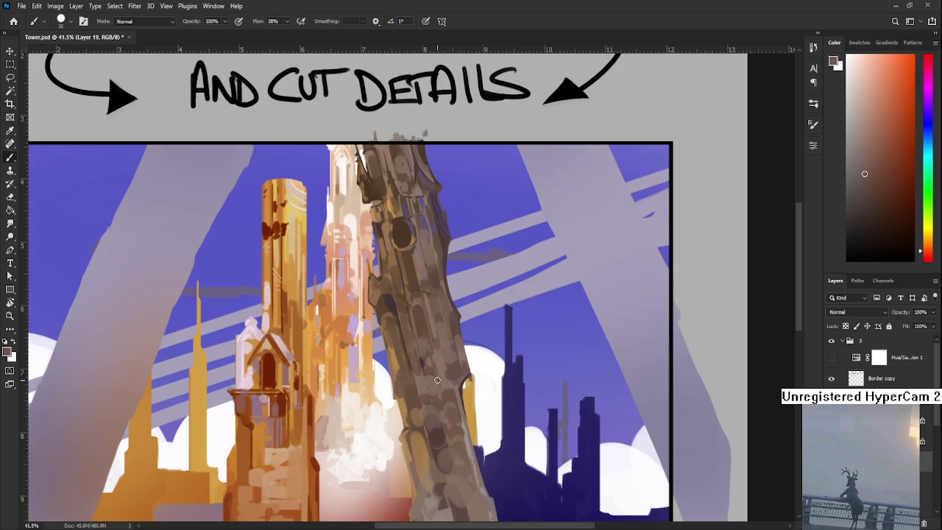
pyautogui.keyDown('alt'); pyautogui.click(394, 301); pyautogui.keyUp('alt')
pyautogui.moveTo(394, 300); pyautogui.dragTo(388, 319)
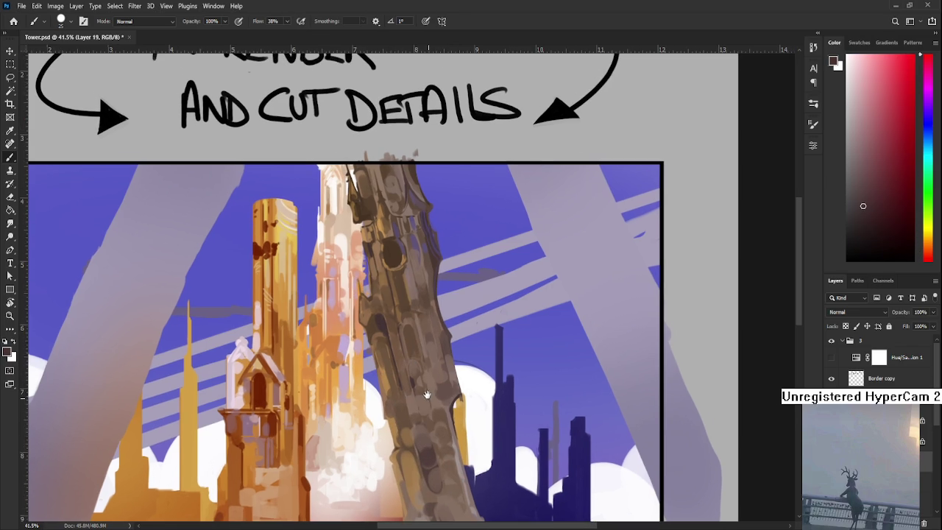
# Step: Paint orange-brown and dark red detail on the tower's lower section
pyautogui.keyDown('alt'); pyautogui.click(417, 427); pyautogui.keyUp('alt')
pyautogui.keyDown('alt'); pyautogui.click(415, 438); pyautogui.keyUp('alt')
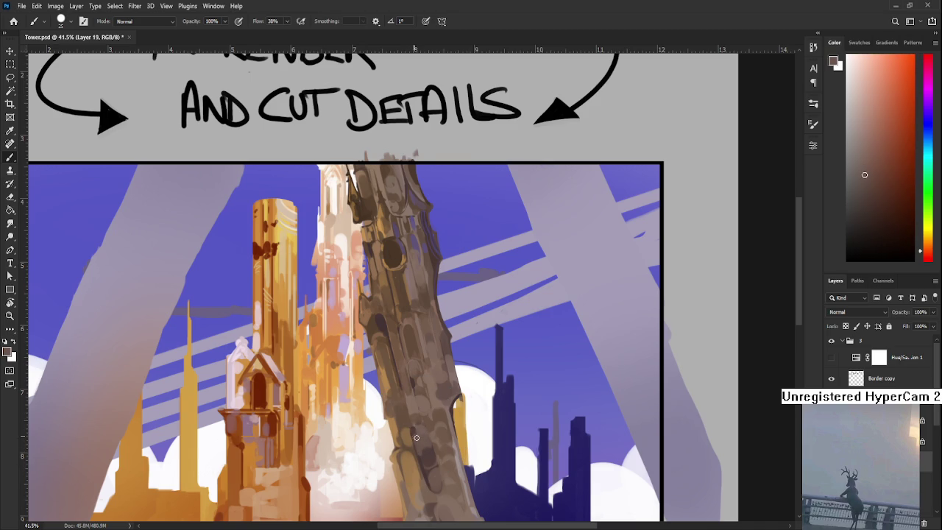
pyautogui.keyDown('alt'); pyautogui.click(415, 434); pyautogui.keyUp('alt')
pyautogui.moveTo(414, 433); pyautogui.dragTo(394, 360)
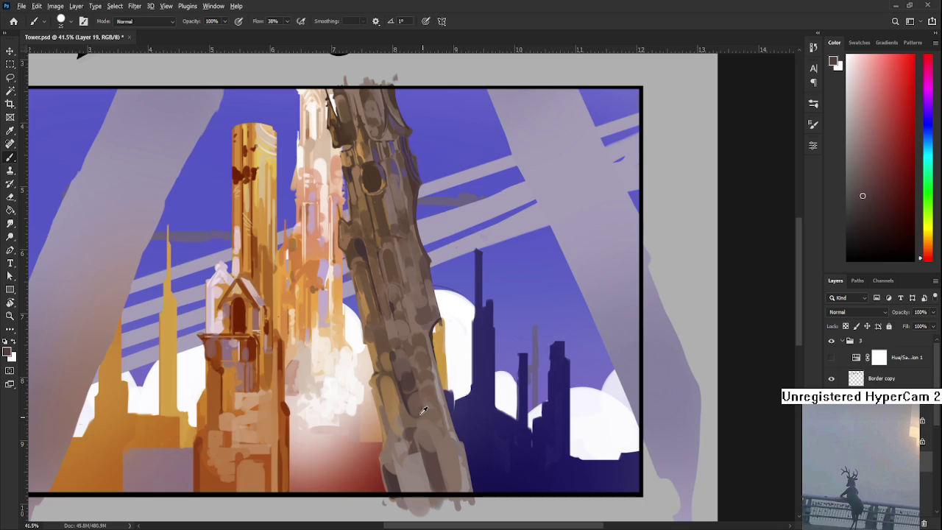
pyautogui.keyDown('alt'); pyautogui.click(411, 418); pyautogui.keyUp('alt')
pyautogui.keyDown('alt'); pyautogui.click(401, 390); pyautogui.keyUp('alt')
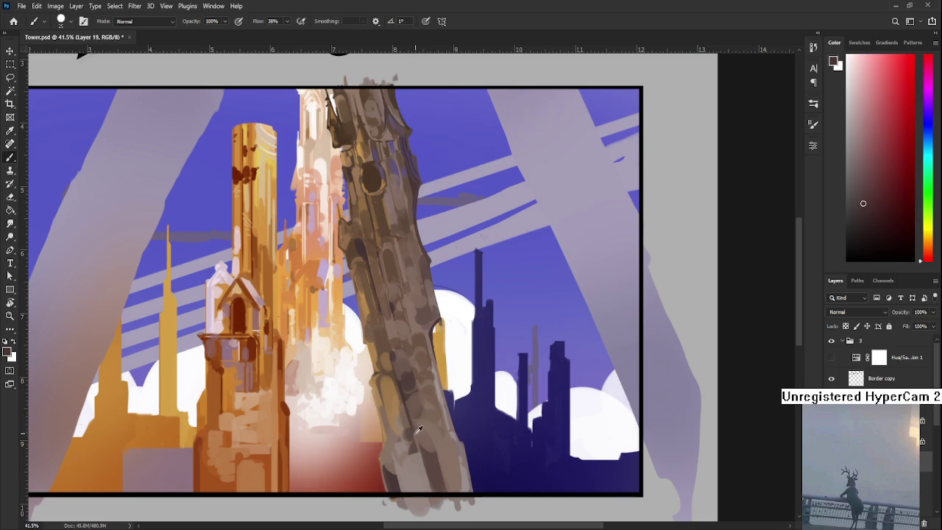
pyautogui.keyDown('alt'); pyautogui.click(409, 407); pyautogui.keyUp('alt')
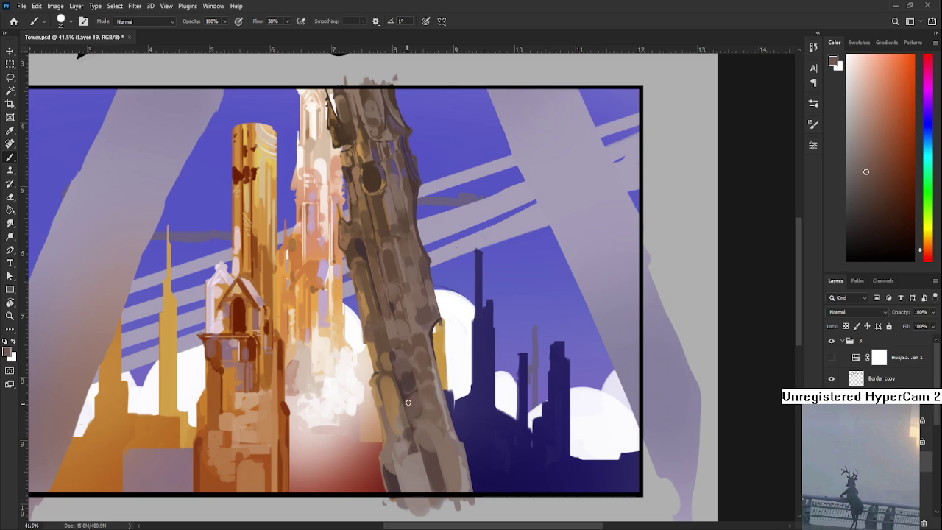
pyautogui.keyDown('alt'); pyautogui.click(408, 400); pyautogui.keyUp('alt')
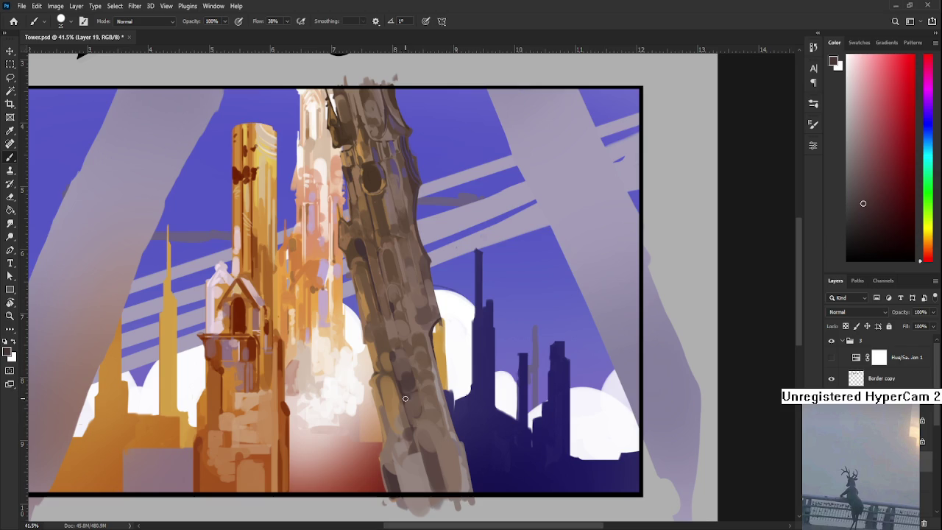
# Step: Alternate lighter orange-brown and dark red strokes on the tower base
pyautogui.keyDown('alt'); pyautogui.click(412, 400); pyautogui.keyUp('alt')
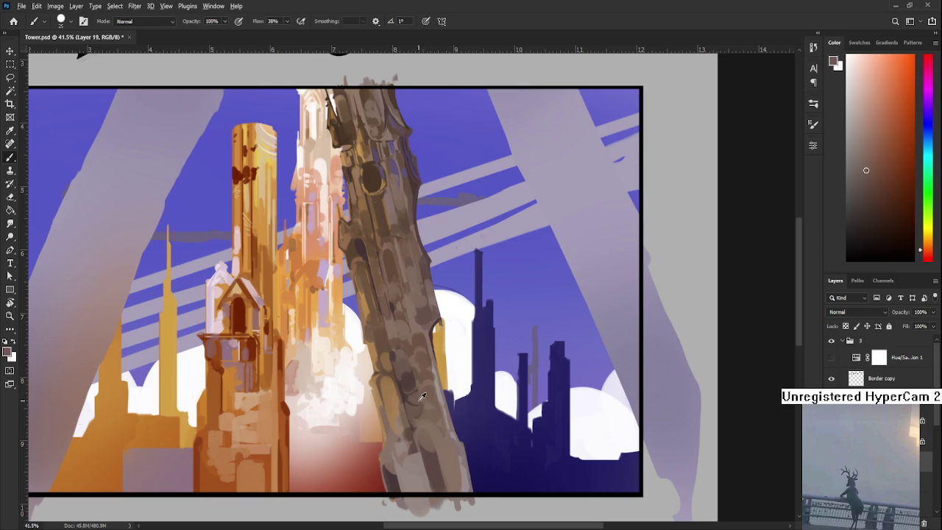
pyautogui.keyDown('alt'); pyautogui.click(414, 401); pyautogui.keyUp('alt')
pyautogui.keyDown('alt'); pyautogui.click(415, 401); pyautogui.keyUp('alt')
pyautogui.keyDown('alt'); pyautogui.click(400, 389); pyautogui.keyUp('alt')
pyautogui.keyDown('alt'); pyautogui.click(402, 391); pyautogui.keyUp('alt')
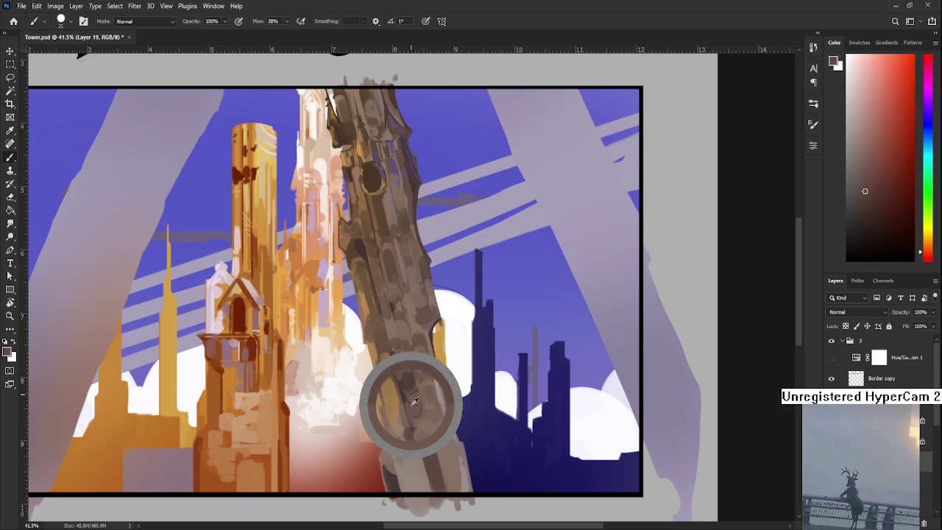
pyautogui.keyDown('alt'); pyautogui.click(391, 390); pyautogui.keyUp('alt')
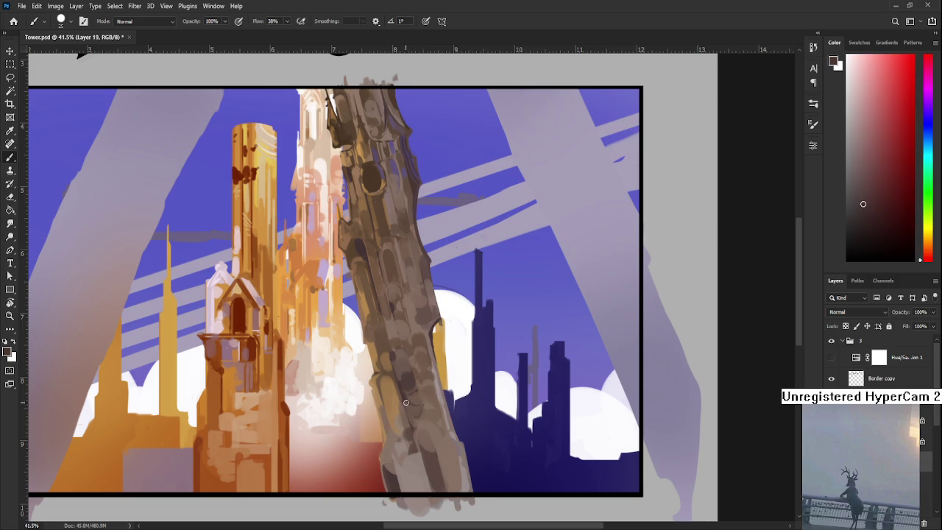
pyautogui.keyDown('alt'); pyautogui.click(407, 409); pyautogui.keyUp('alt')
pyautogui.keyDown('alt'); pyautogui.click(411, 403); pyautogui.keyUp('alt')
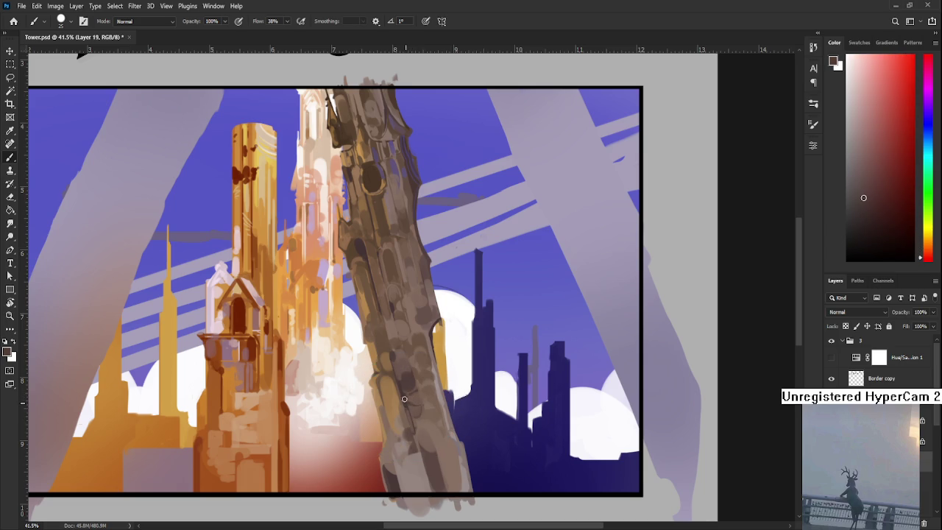
pyautogui.scroll(-3, 530, 321)
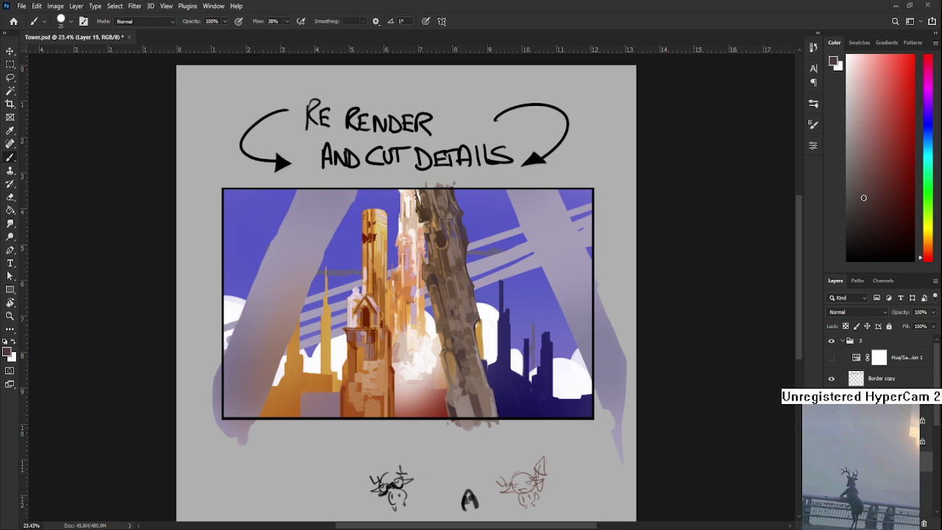
# Step: Zoom in, sample colours down the tower, and enlarge the brush to 100
pyautogui.keyDown('alt'); pyautogui.scroll(1, 480, 388); pyautogui.keyUp('alt')
pyautogui.keyDown('alt'); pyautogui.scroll(1, 481, 387); pyautogui.keyUp('alt')
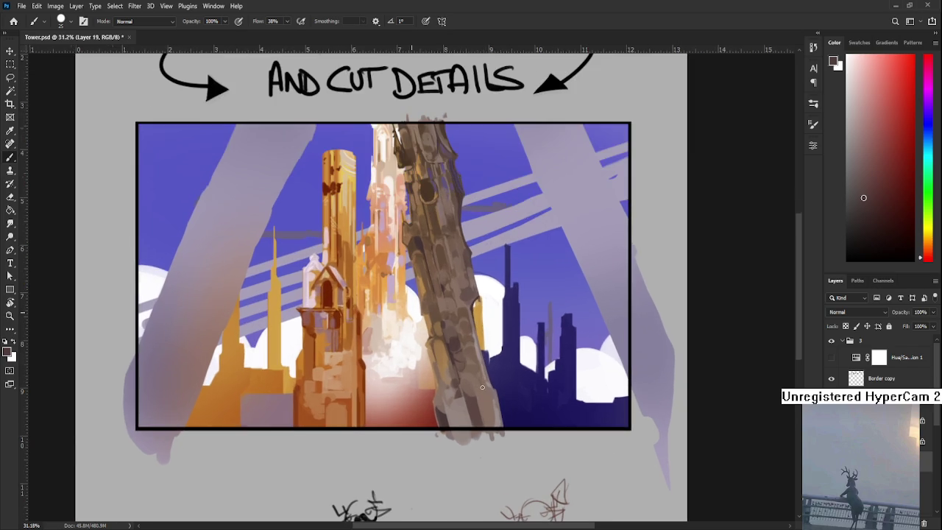
pyautogui.keyDown('alt'); pyautogui.click(457, 342); pyautogui.keyUp('alt')
pyautogui.moveTo(457, 343); pyautogui.dragTo(461, 372)
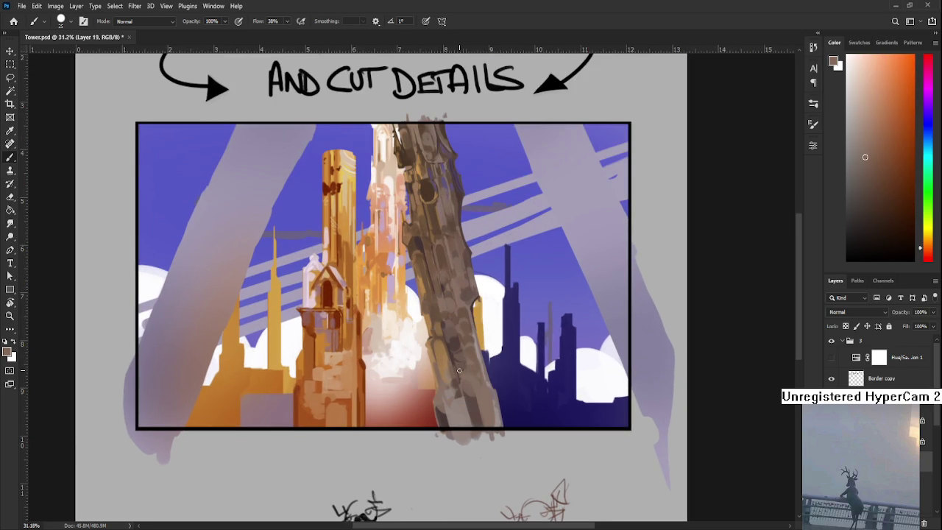
pyautogui.press(']')
pyautogui.press(']')
pyautogui.press(']')
# Step: Sample several tan shades from the tower
pyautogui.keyDown('alt'); pyautogui.click(449, 346); pyautogui.keyUp('alt')
pyautogui.keyDown('alt'); pyautogui.click(446, 338); pyautogui.keyUp('alt')
pyautogui.keyDown('alt'); pyautogui.click(445, 340); pyautogui.keyUp('alt')
pyautogui.keyDown('alt'); pyautogui.click(445, 342); pyautogui.keyUp('alt')
pyautogui.keyDown('alt'); pyautogui.click(448, 356); pyautogui.keyUp('alt')
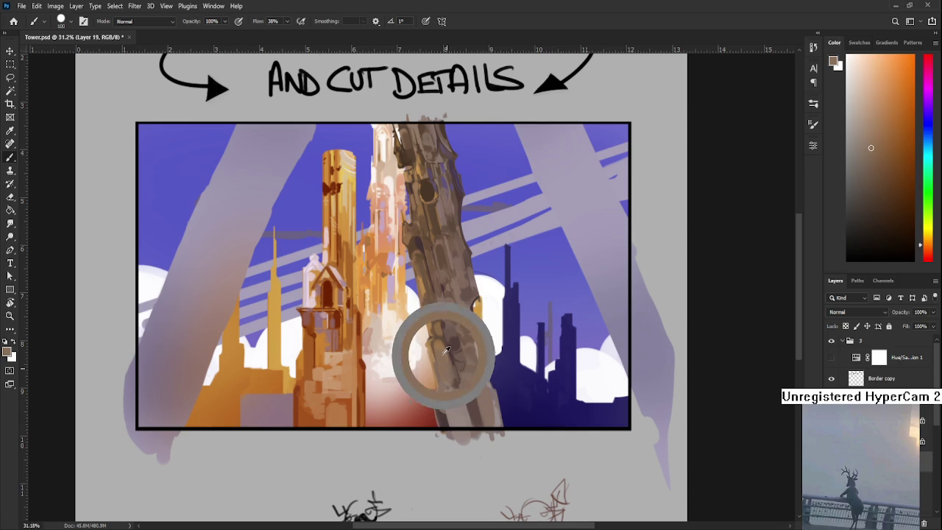
pyautogui.scroll(2, 450, 389)
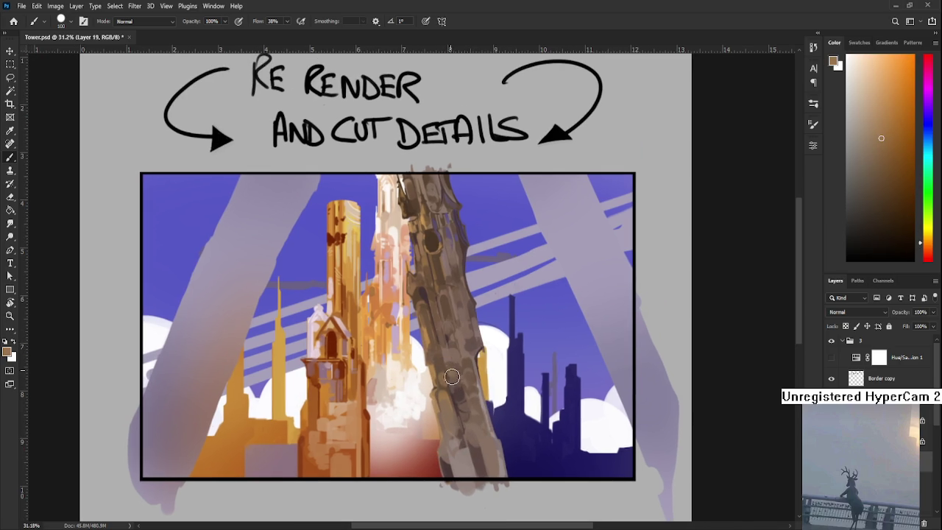
# Step: Sample darker brown-grey, dark reddish-brown and lighter tan-brown tones from the tower
pyautogui.keyDown('alt'); pyautogui.click(449, 374); pyautogui.keyUp('alt')
pyautogui.keyDown('alt'); pyautogui.click(453, 379); pyautogui.keyUp('alt')
pyautogui.keyDown('alt'); pyautogui.click(447, 361); pyautogui.keyUp('alt')
pyautogui.keyDown('alt'); pyautogui.click(449, 368); pyautogui.keyUp('alt')
pyautogui.keyDown('alt'); pyautogui.click(452, 381); pyautogui.keyUp('alt')
pyautogui.keyDown('alt'); pyautogui.click(449, 370); pyautogui.keyUp('alt')
pyautogui.keyDown('alt'); pyautogui.click(444, 355); pyautogui.keyUp('alt')
pyautogui.keyDown('alt'); pyautogui.click(449, 365); pyautogui.keyUp('alt')
pyautogui.moveTo(472, 337); pyautogui.dragTo(475, 388)
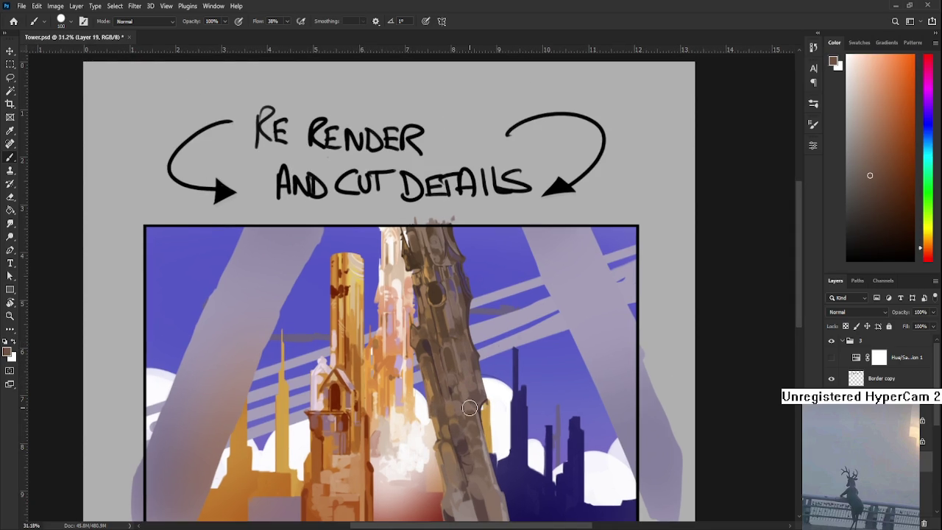
pyautogui.scroll(-3, 470, 408)
# Step: Zoom in on the leaning tower and shrink the eraser and brush to tiny tips
pyautogui.scroll(4, 442, 390)
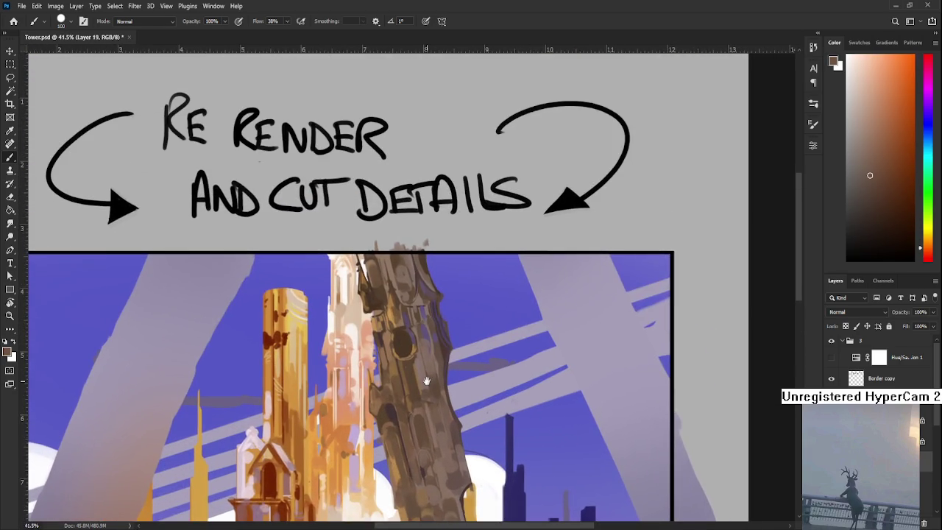
pyautogui.scroll(2, 426, 381)
pyautogui.scroll(1, 421, 379)
pyautogui.press('e')
pyautogui.press('[')
pyautogui.press('[')
pyautogui.press('[')
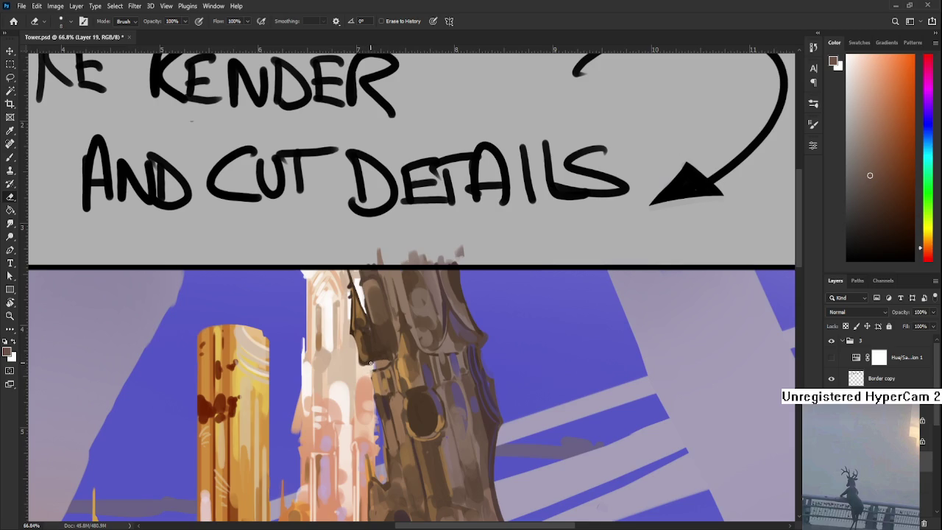
pyautogui.press('b')
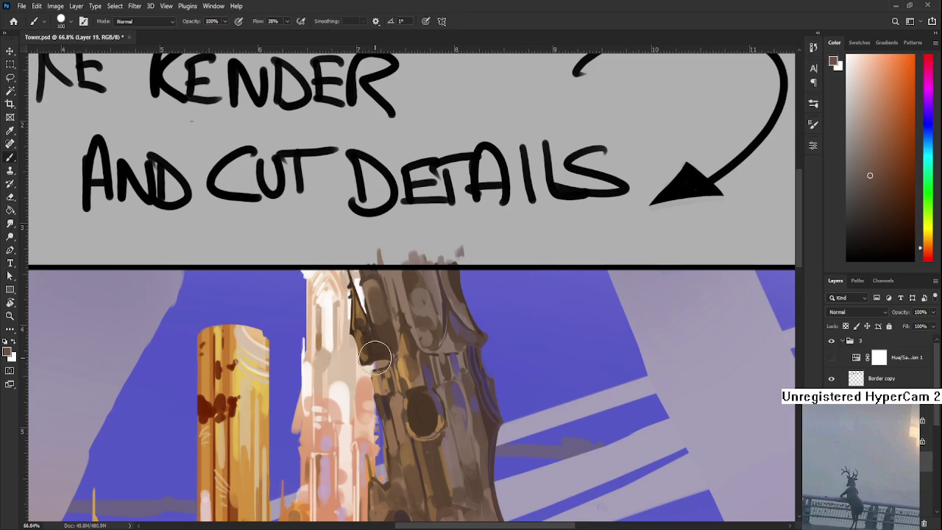
pyautogui.keyDown('alt'); pyautogui.click(372, 357); pyautogui.keyUp('alt')
pyautogui.press('[')
pyautogui.press('[')
pyautogui.press('[')
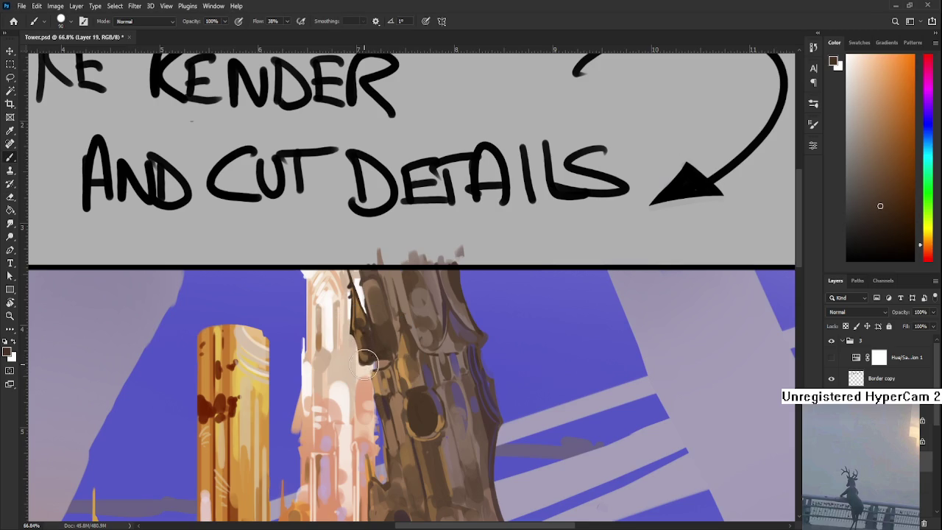
pyautogui.press('[')
pyautogui.press('[')
pyautogui.press('[')
pyautogui.press('e')
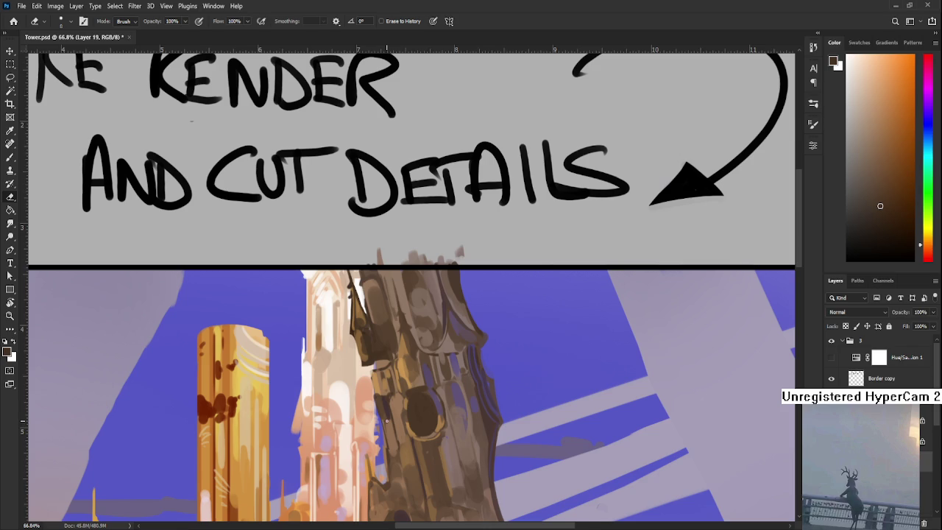
# Step: Sample an orange-brown and paint a rim along the oval hole's left edge
pyautogui.scroll(2, 426, 384)
pyautogui.press('b')
pyautogui.keyDown('alt'); pyautogui.click(412, 388); pyautogui.keyUp('alt')
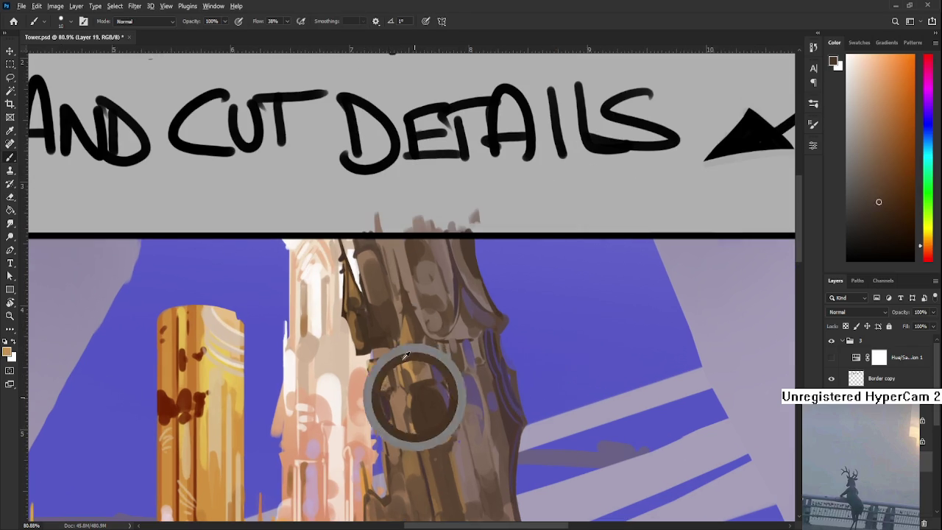
pyautogui.moveTo(413, 396); pyautogui.dragTo(417, 440)
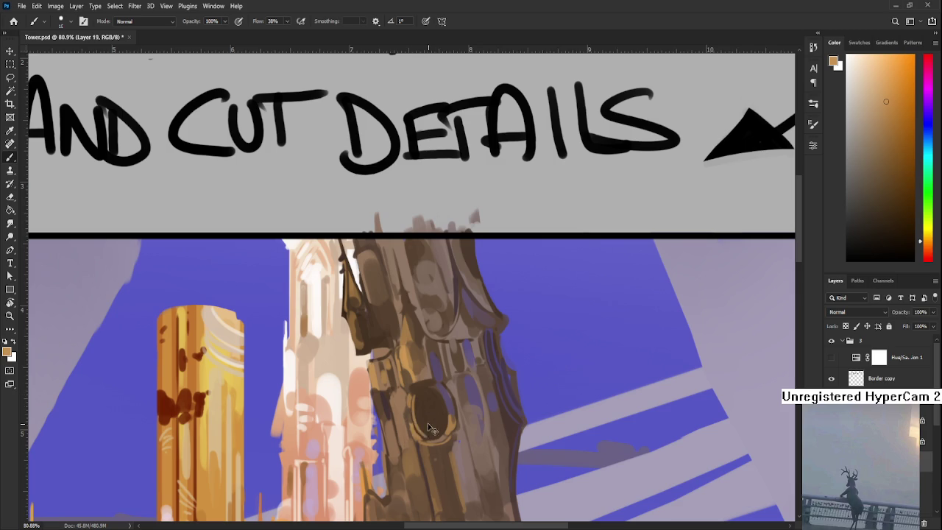
pyautogui.keyDown('alt'); pyautogui.click(426, 415); pyautogui.keyUp('alt')
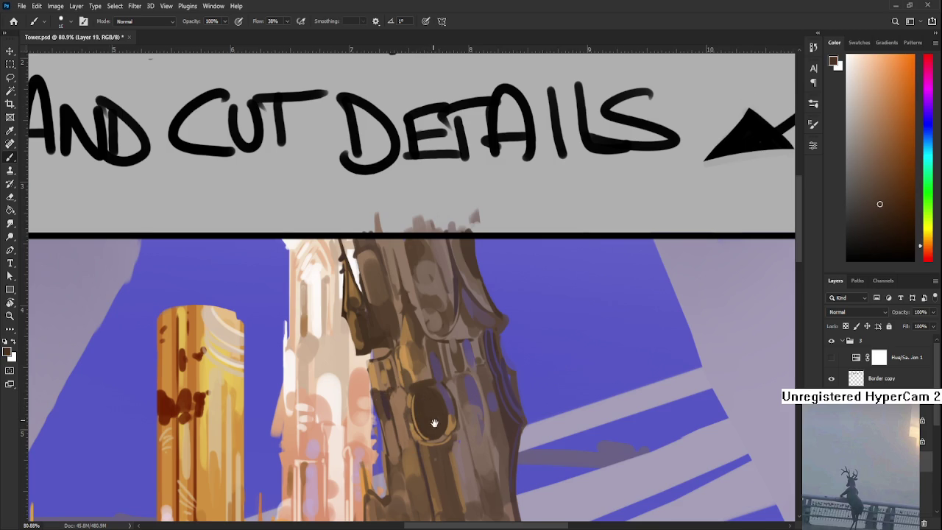
# Step: Shift the view to the tower's lower section and sample a lighter grey-brown
pyautogui.moveTo(432, 418); pyautogui.dragTo(421, 394)
pyautogui.scroll(3, 461, 494)
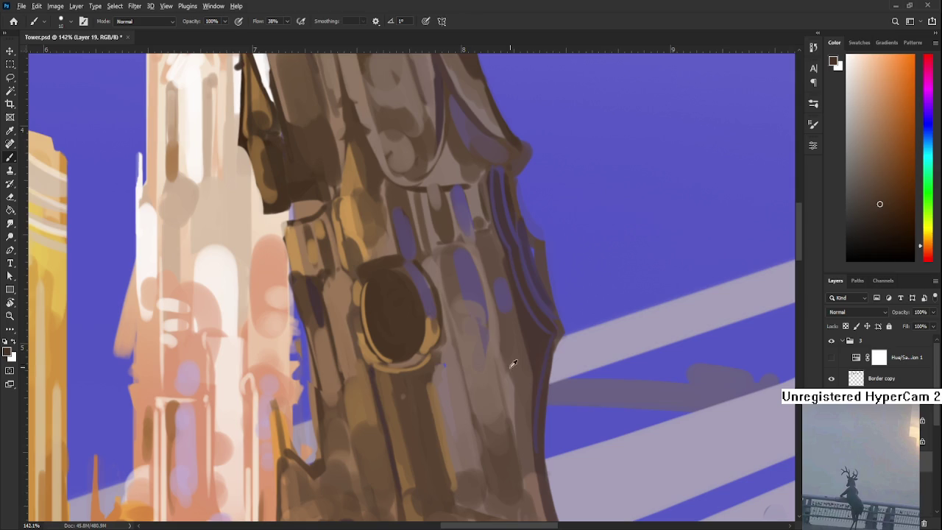
pyautogui.moveTo(495, 347); pyautogui.dragTo(446, 357)
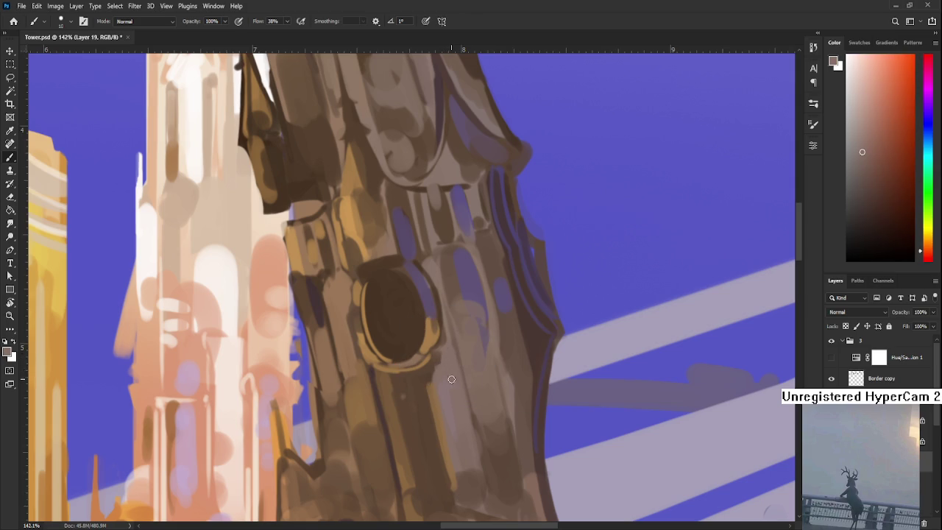
pyautogui.keyDown('alt'); pyautogui.click(452, 386); pyautogui.keyUp('alt')
pyautogui.scroll(-3, 458, 472)
pyautogui.scroll(-3, 457, 456)
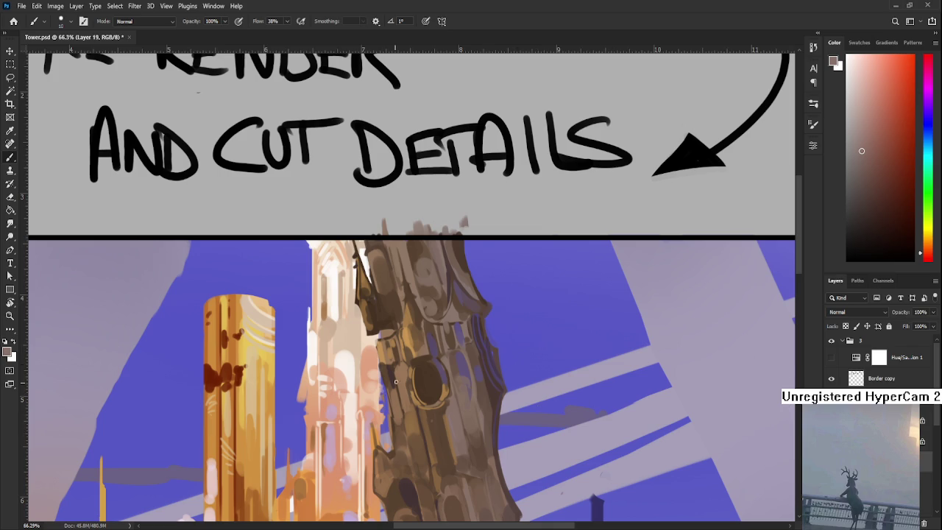
pyautogui.scroll(1, 471, 361)
# Step: Sample browns and tans from the tower and paint over the area around the oval opening
pyautogui.keyDown('alt'); pyautogui.click(435, 396); pyautogui.keyUp('alt')
pyautogui.moveTo(435, 396); pyautogui.dragTo(442, 390)
pyautogui.keyDown('alt'); pyautogui.click(445, 390); pyautogui.keyUp('alt')
pyautogui.keyDown('alt'); pyautogui.click(433, 389); pyautogui.keyUp('alt')
pyautogui.moveTo(442, 372); pyautogui.dragTo(449, 412)
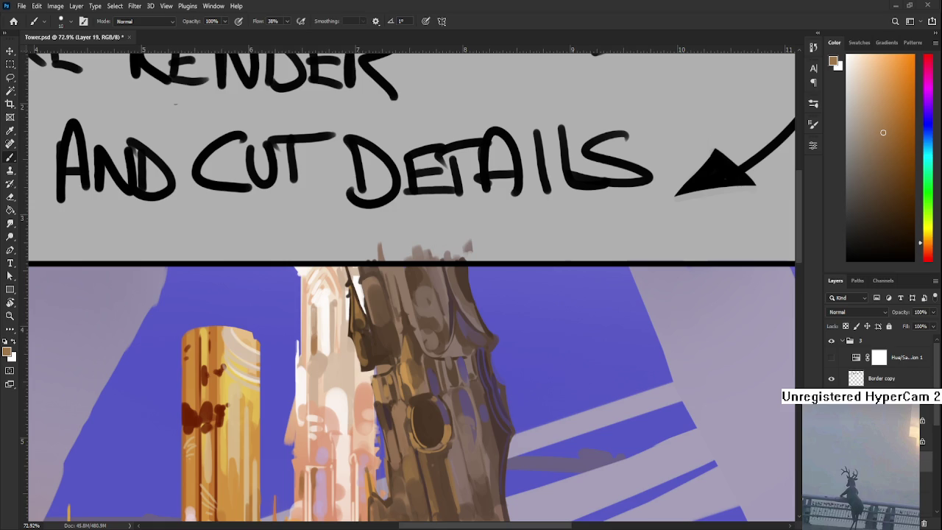
pyautogui.scroll(-5, 357, 421)
# Step: Bring the tower back into view at about 50% and paint its middle with a sampled greyish brown
pyautogui.moveTo(432, 499); pyautogui.dragTo(425, 389)
pyautogui.scroll(2, 425, 388)
pyautogui.scroll(2, 423, 382)
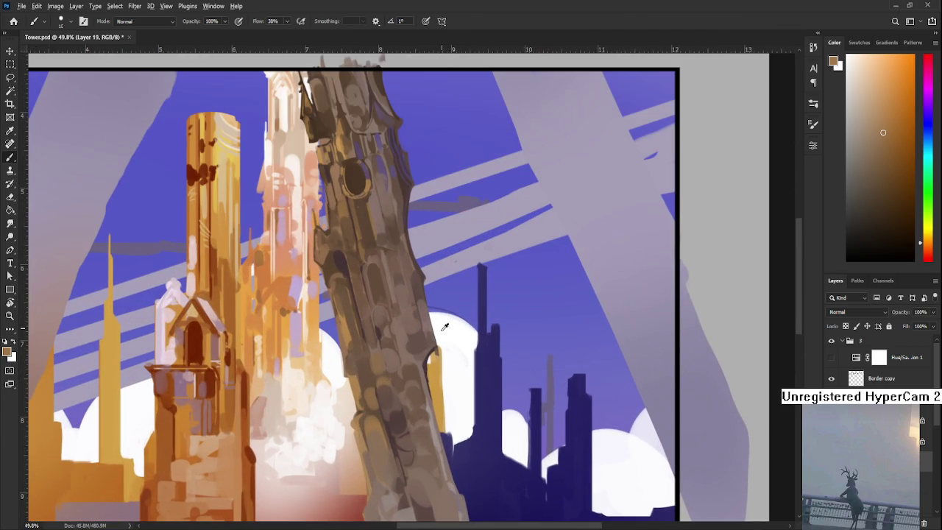
pyautogui.keyDown('alt'); pyautogui.click(420, 358); pyautogui.keyUp('alt')
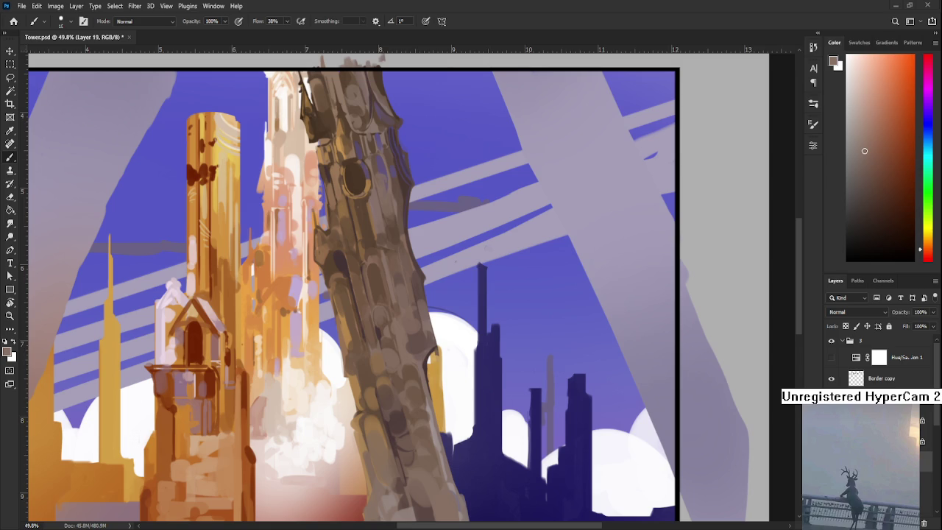
pyautogui.keyDown('alt'); pyautogui.scroll(-2, 385, 364); pyautogui.keyUp('alt')
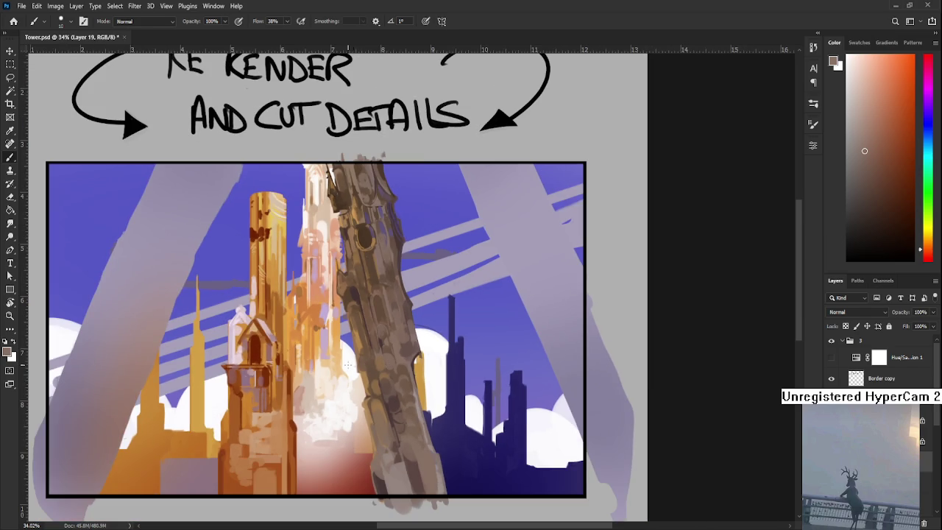
# Step: Enlarge the brush to 30 and paint rounded light and dark brown patches on the lower tower
pyautogui.keyDown('alt'); pyautogui.click(394, 418); pyautogui.keyUp('alt')
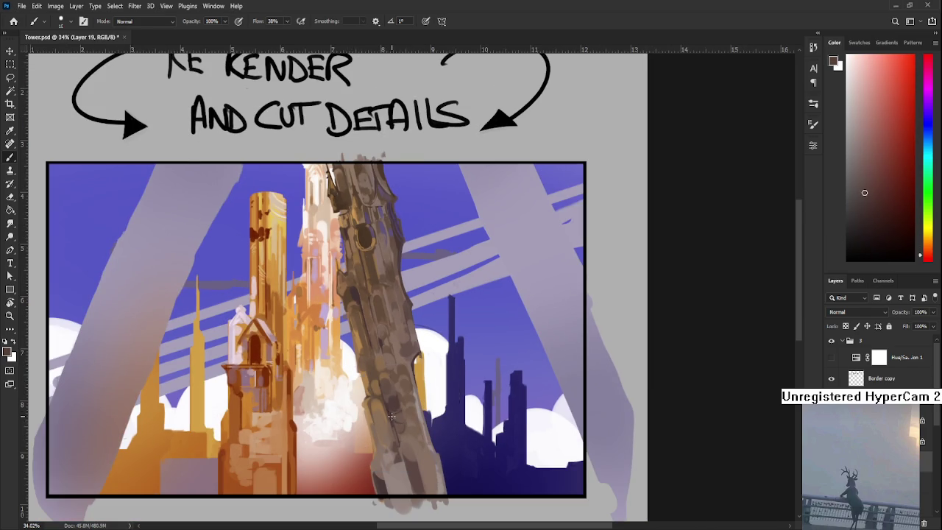
pyautogui.press(']')
pyautogui.press(']')
pyautogui.press(']')
pyautogui.press(']')
pyautogui.press(']')
pyautogui.press(']')
pyautogui.keyDown('alt'); pyautogui.click(418, 435); pyautogui.keyUp('alt')
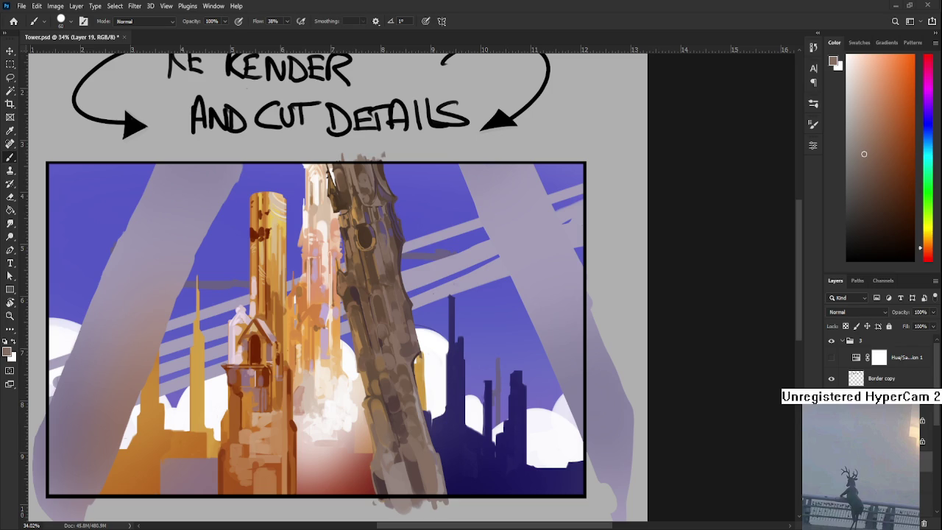
pyautogui.keyDown('alt'); pyautogui.click(393, 387); pyautogui.keyUp('alt')
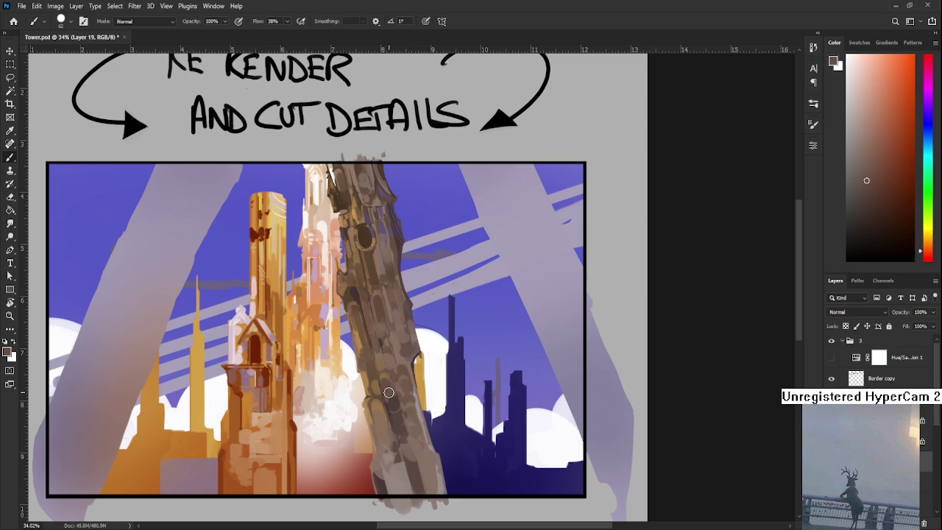
pyautogui.keyDown('alt'); pyautogui.click(398, 464); pyautogui.keyUp('alt')
pyautogui.keyDown('alt'); pyautogui.click(427, 474); pyautogui.keyUp('alt')
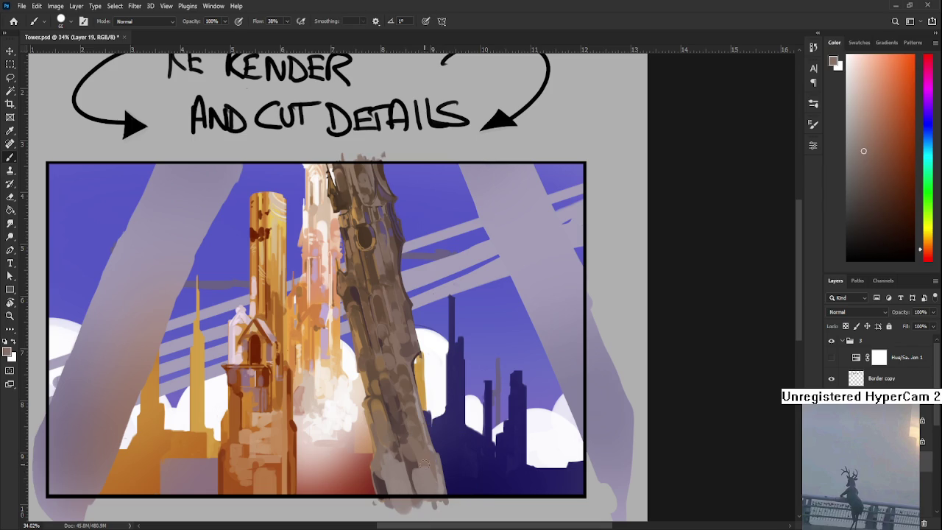
pyautogui.keyDown('alt'); pyautogui.click(413, 461); pyautogui.keyUp('alt')
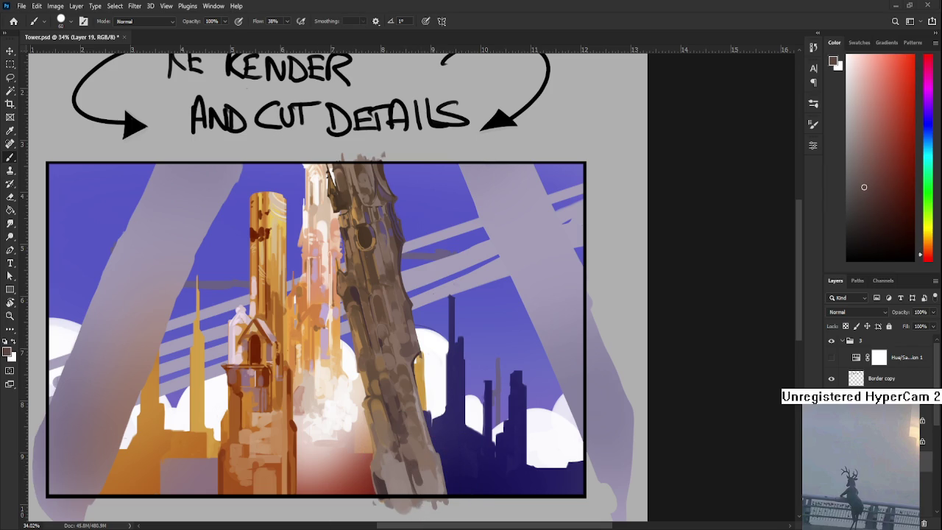
pyautogui.scroll(1, 394, 387)
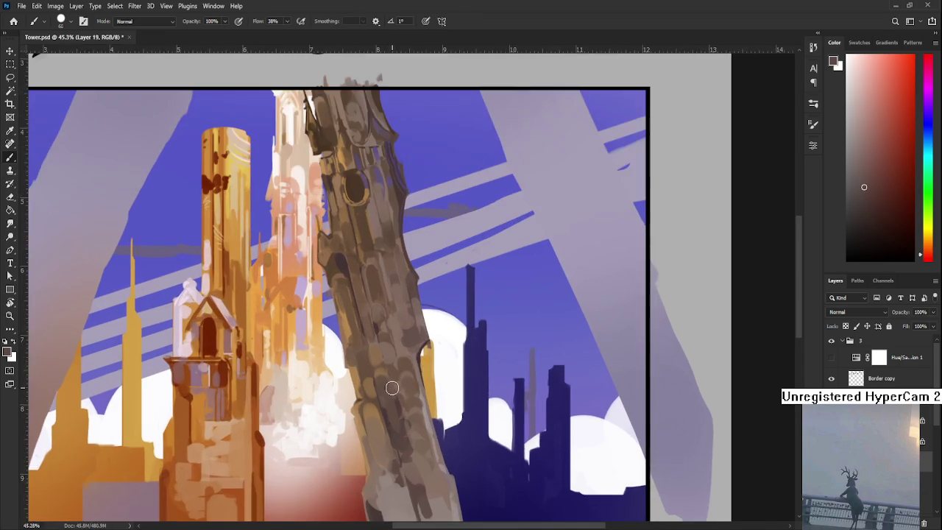
# Step: Tilt the canvas view about 20° and sample reddish and orange-browns from the tower
pyautogui.scroll(1, 391, 384)
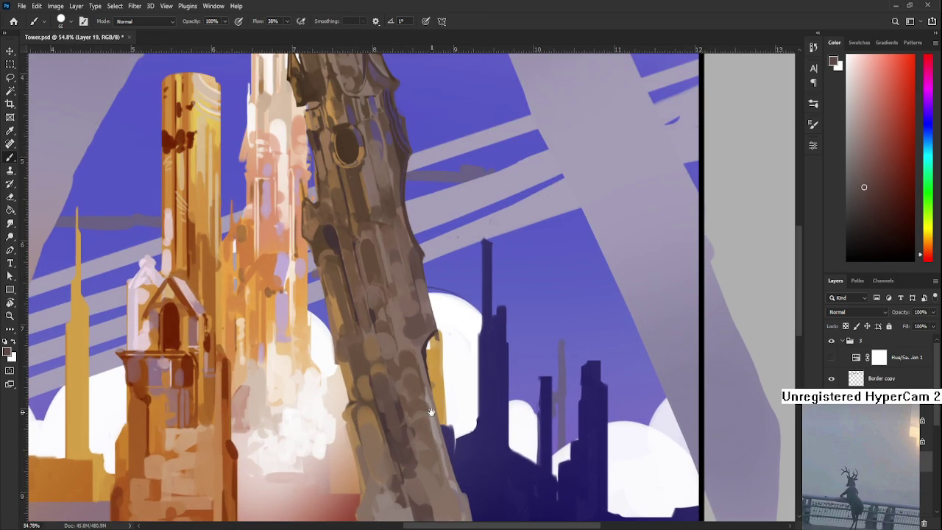
pyautogui.moveTo(441, 385); pyautogui.dragTo(446, 374)
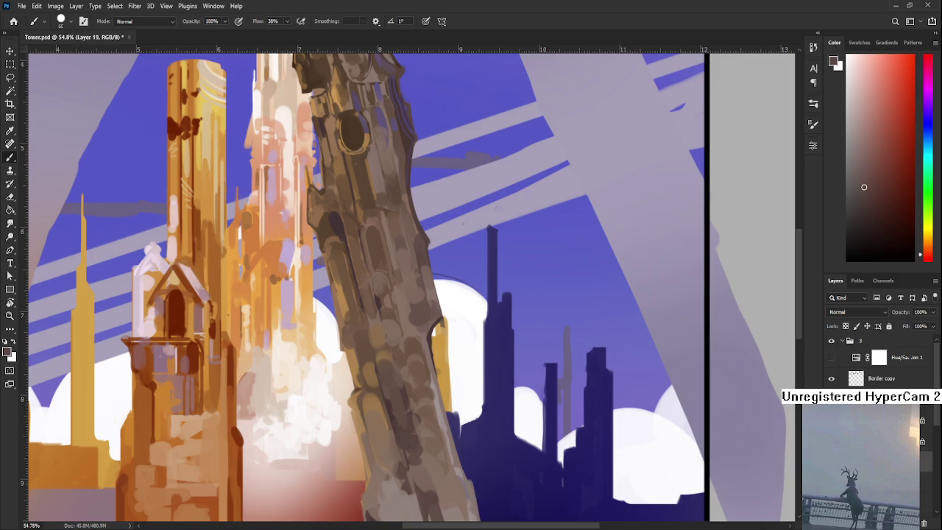
pyautogui.press('r')
pyautogui.moveTo(264, 329); pyautogui.dragTo(356, 341)
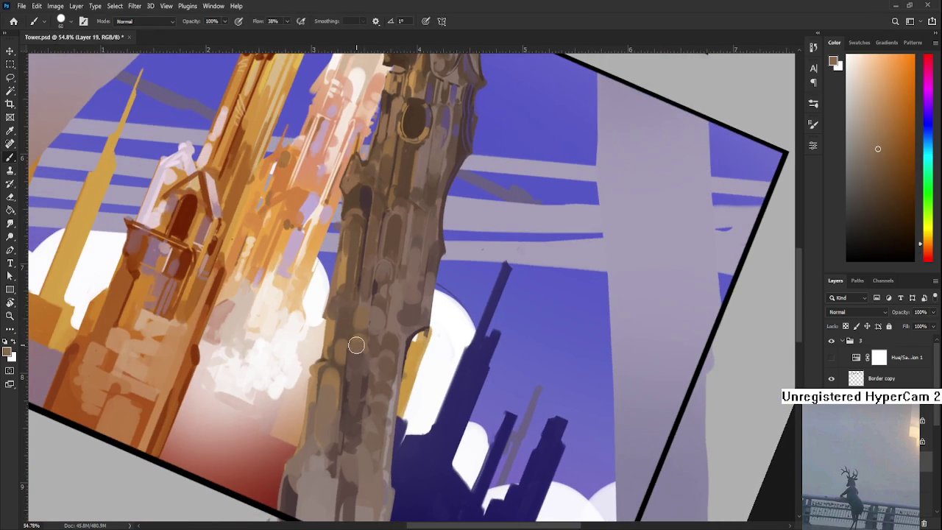
pyautogui.keyDown('alt'); pyautogui.click(357, 351); pyautogui.keyUp('alt')
pyautogui.keyDown('alt'); pyautogui.click(360, 347); pyautogui.keyUp('alt')
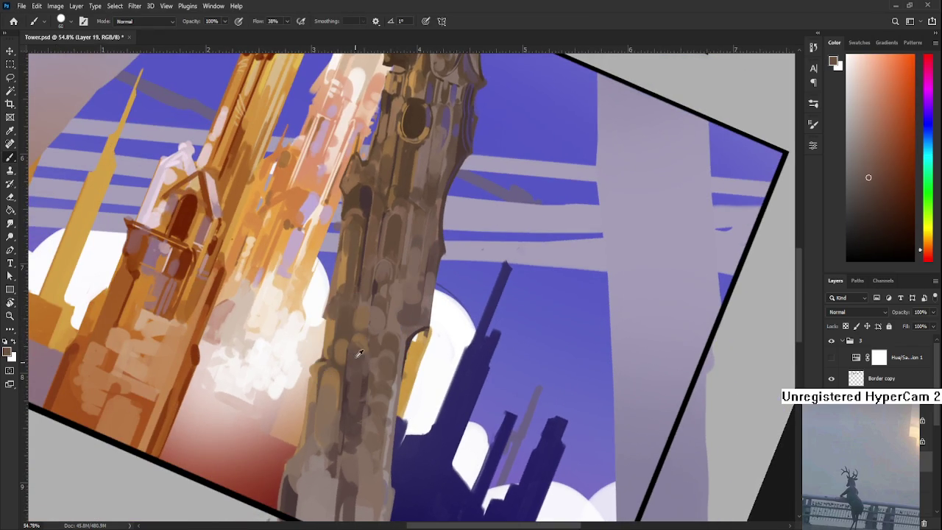
pyautogui.keyDown('alt'); pyautogui.click(357, 338); pyautogui.keyUp('alt')
# Step: Shrink the brush to about 15 and stroke warm browns along the trunk
pyautogui.press('[')
pyautogui.press('[')
pyautogui.press('[')
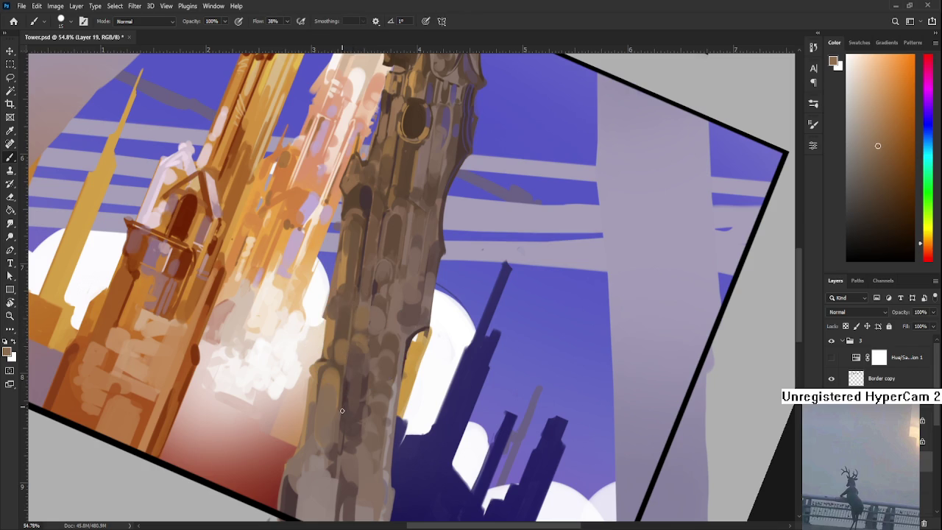
pyautogui.keyDown('alt'); pyautogui.click(346, 384); pyautogui.keyUp('alt')
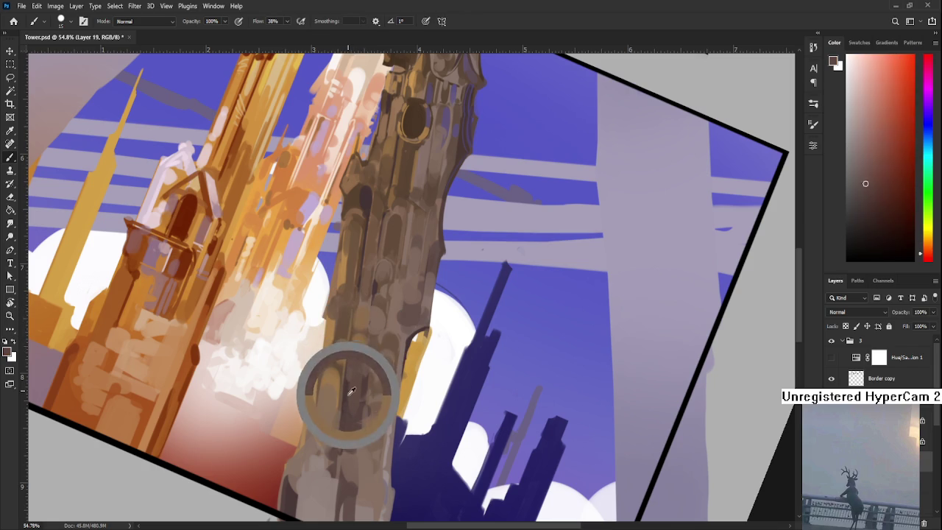
pyautogui.keyDown('alt'); pyautogui.click(354, 311); pyautogui.keyUp('alt')
pyautogui.keyDown('alt'); pyautogui.click(358, 307); pyautogui.keyUp('alt')
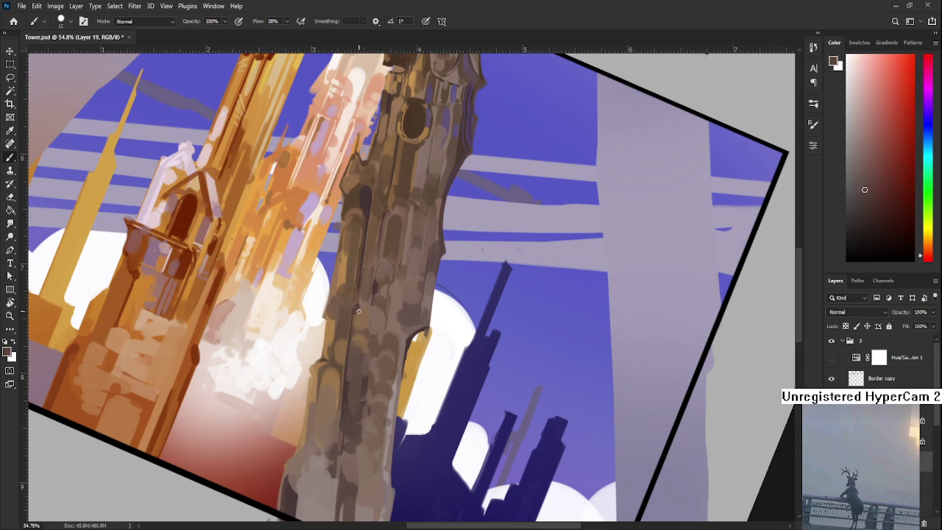
pyautogui.keyDown('alt'); pyautogui.click(358, 311); pyautogui.keyUp('alt')
pyautogui.scroll(-2, 368, 310)
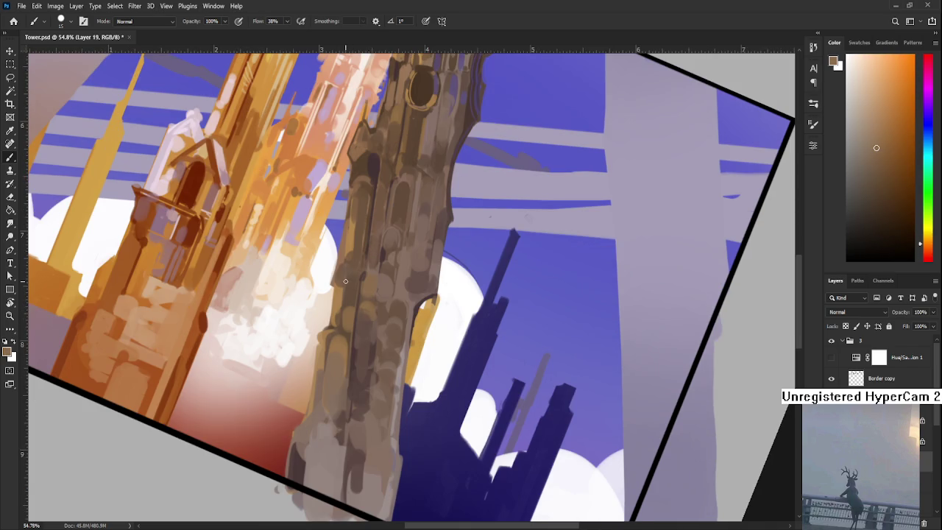
pyautogui.scroll(-2, 345, 280)
pyautogui.scroll(5, 345, 331)
# Step: Rotate the canvas to sample dark red-browns from the trunk, then turn it nearly upright
pyautogui.press('r')
pyautogui.moveTo(345, 380)
pyautogui.mouseDown()
pyautogui.moveTo(340, 362)
pyautogui.moveTo(329, 377)
pyautogui.mouseUp()
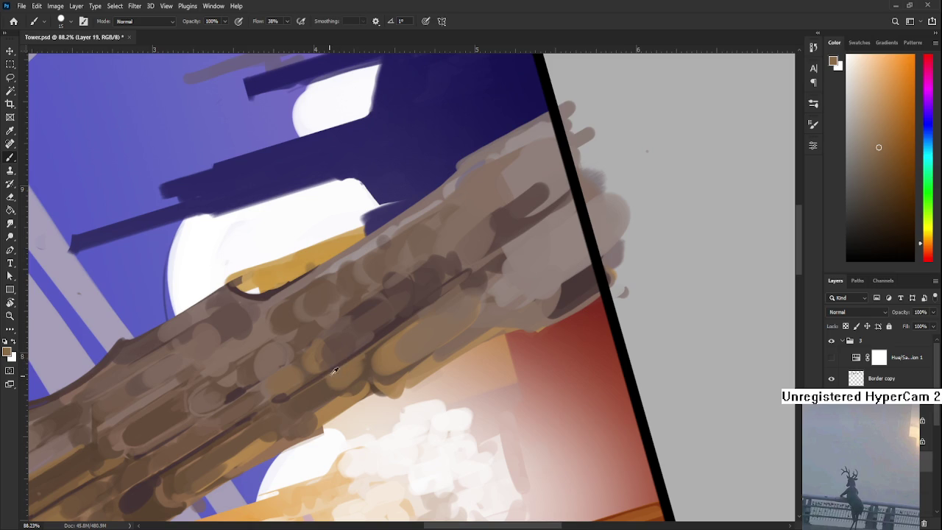
pyautogui.keyDown('alt'); pyautogui.click(339, 361); pyautogui.keyUp('alt')
pyautogui.keyDown('alt'); pyautogui.click(344, 350); pyautogui.keyUp('alt')
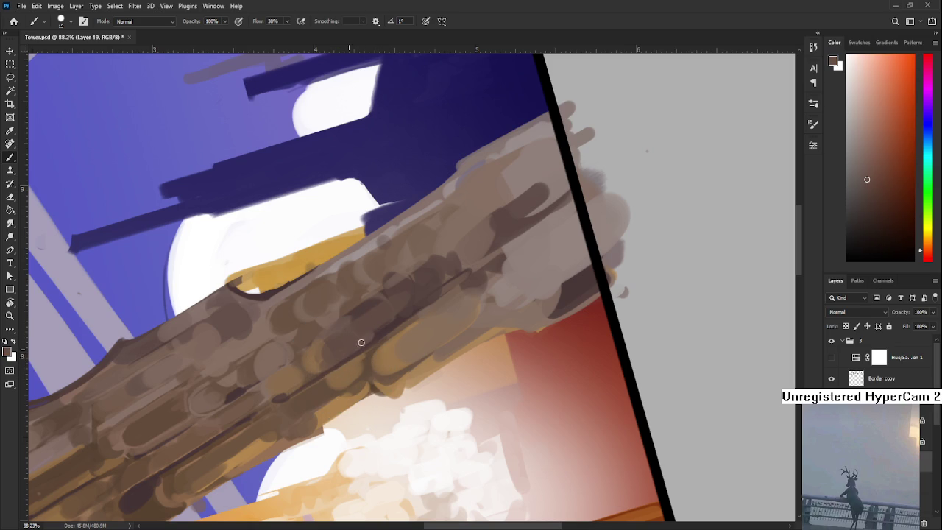
pyautogui.press('r')
pyautogui.moveTo(350, 349)
pyautogui.mouseDown()
pyautogui.moveTo(458, 407)
pyautogui.moveTo(421, 387)
pyautogui.mouseUp()
# Step: Zoom out and back in, tilting the view to check the notes beside the tower
pyautogui.scroll(-3, 421, 386)
pyautogui.scroll(-3, 423, 364)
pyautogui.scroll(-2, 423, 364)
pyautogui.scroll(1, 421, 375)
pyautogui.scroll(2, 418, 390)
pyautogui.scroll(2, 415, 412)
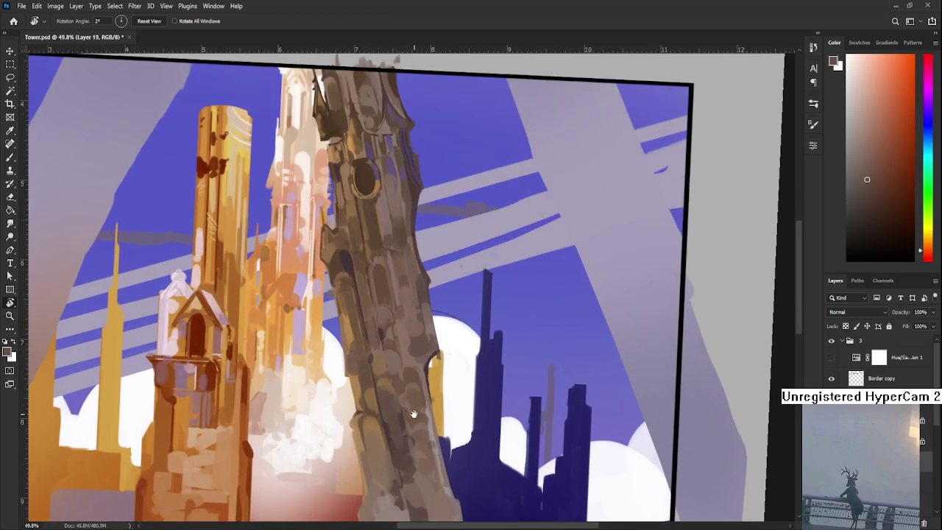
pyautogui.moveTo(415, 412); pyautogui.dragTo(397, 410)
pyautogui.scroll(-3, 402, 463)
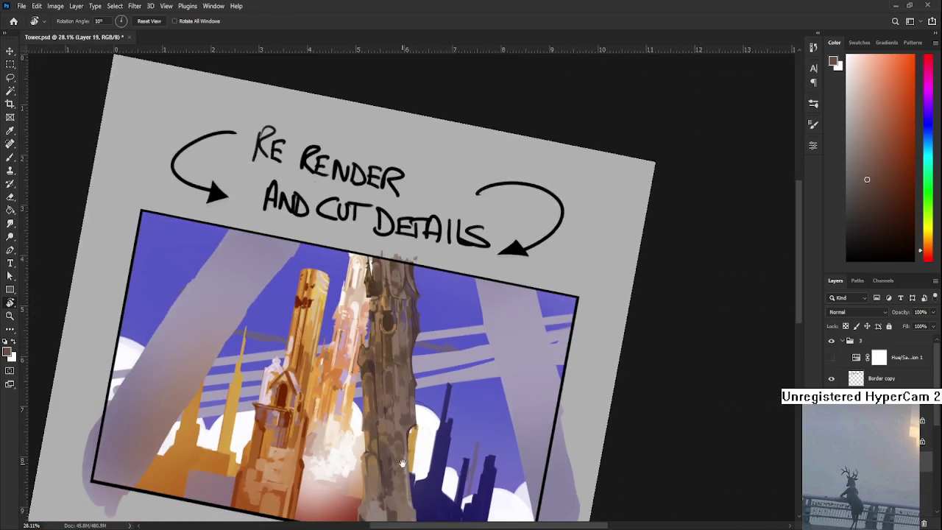
pyautogui.scroll(-2, 402, 463)
pyautogui.scroll(-2, 412, 427)
pyautogui.scroll(2, 431, 383)
pyautogui.scroll(2, 449, 346)
pyautogui.scroll(2, 454, 335)
# Step: Return to a much larger brush and sample several colours from the tower base
pyautogui.press('b')
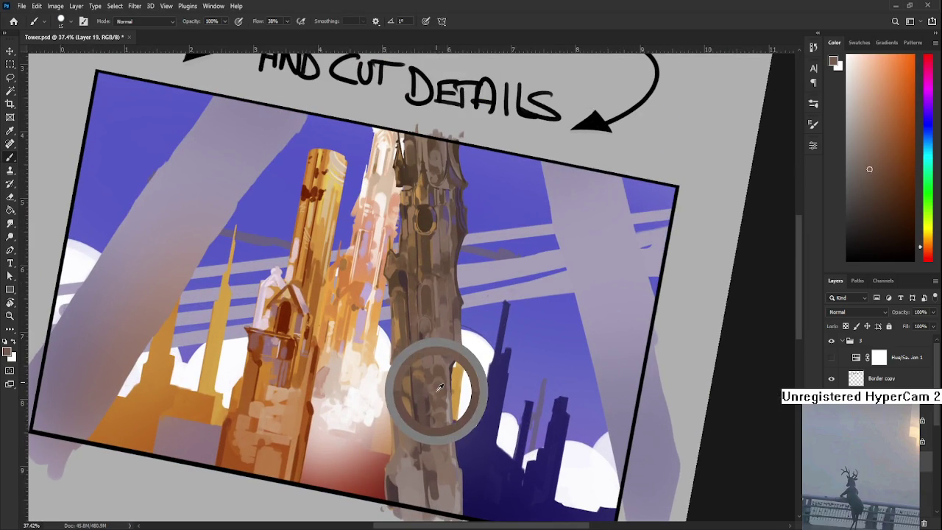
pyautogui.moveTo(439, 388); pyautogui.dragTo(433, 388)
pyautogui.press(']')
pyautogui.press(']')
pyautogui.press(']')
pyautogui.keyDown('alt'); pyautogui.click(438, 398); pyautogui.keyUp('alt')
pyautogui.keyDown('alt'); pyautogui.click(452, 470); pyautogui.keyUp('alt')
pyautogui.keyDown('alt'); pyautogui.click(433, 498); pyautogui.keyUp('alt')
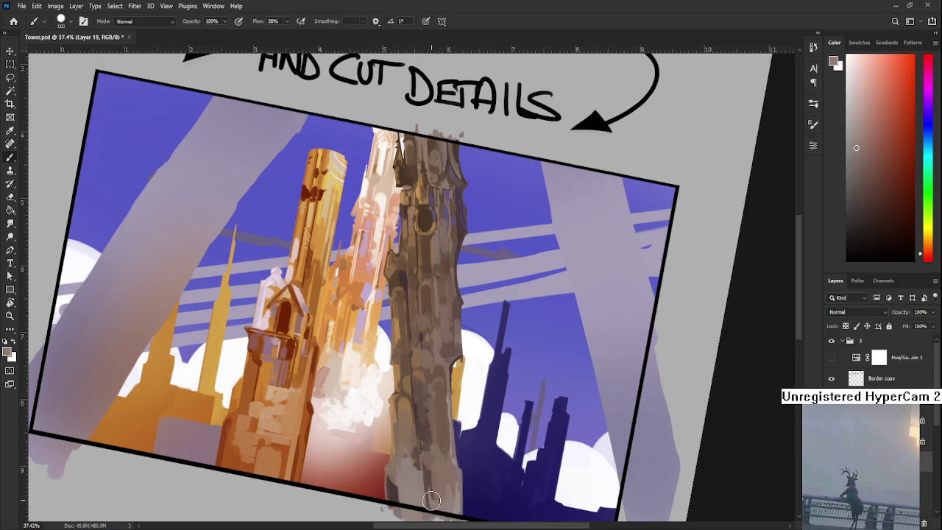
pyautogui.keyDown('alt'); pyautogui.click(428, 491); pyautogui.keyUp('alt')
pyautogui.keyDown('alt'); pyautogui.click(442, 481); pyautogui.keyUp('alt')
pyautogui.keyDown('alt'); pyautogui.click(441, 471); pyautogui.keyUp('alt')
pyautogui.keyDown('alt'); pyautogui.click(423, 473); pyautogui.keyUp('alt')
# Step: Paint strokes over the tower base, resampling darker and lighter shades
pyautogui.keyDown('alt'); pyautogui.click(419, 467); pyautogui.keyUp('alt')
pyautogui.moveTo(418, 460); pyautogui.dragTo(405, 449)
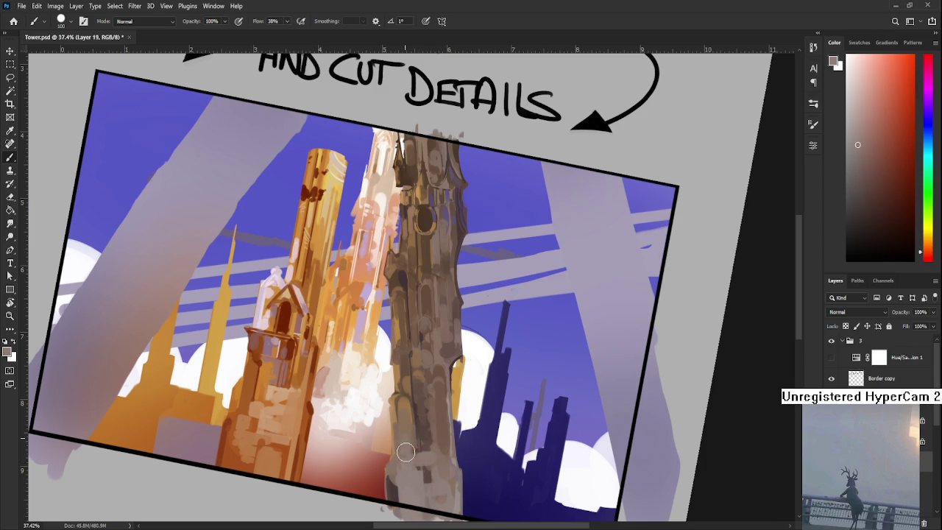
pyautogui.keyDown('alt'); pyautogui.click(416, 434); pyautogui.keyUp('alt')
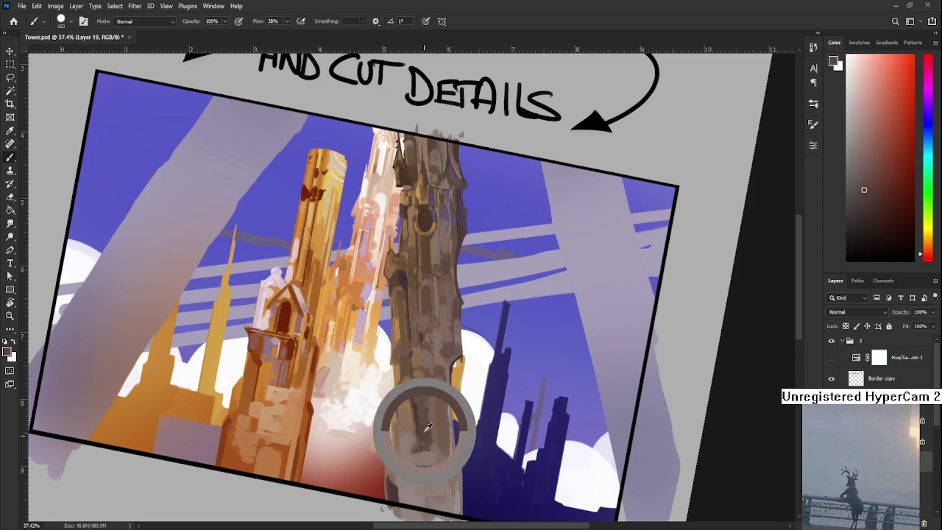
pyautogui.keyDown('alt'); pyautogui.click(412, 431); pyautogui.keyUp('alt')
pyautogui.keyDown('alt'); pyautogui.click(423, 423); pyautogui.keyUp('alt')
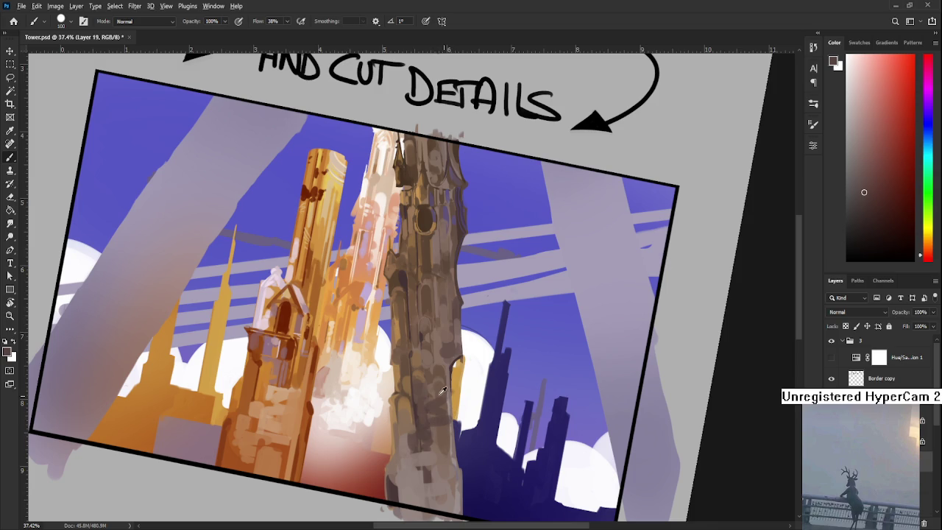
pyautogui.keyDown('alt'); pyautogui.click(444, 403); pyautogui.keyUp('alt')
pyautogui.keyDown('alt'); pyautogui.click(441, 390); pyautogui.keyUp('alt')
pyautogui.keyDown('alt'); pyautogui.click(442, 417); pyautogui.keyUp('alt')
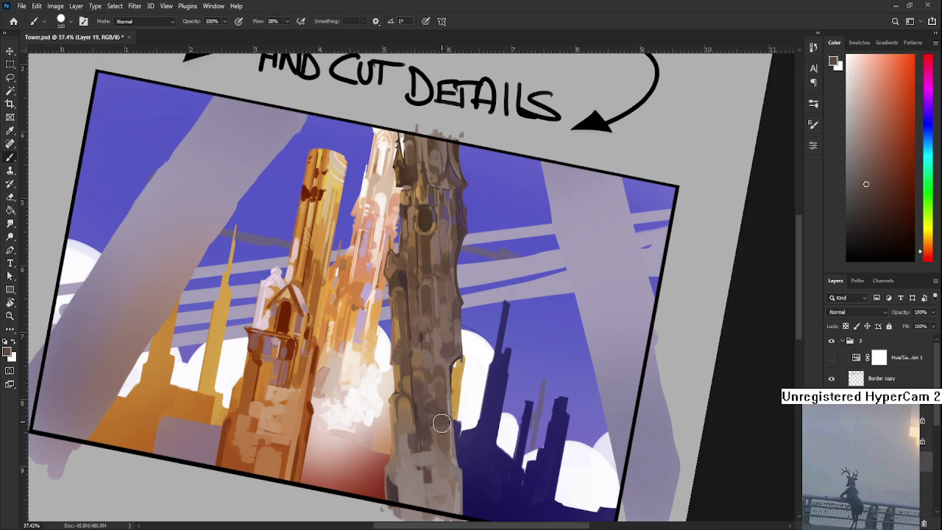
# Step: Add dark strokes and a small mark along the tower's right edge
pyautogui.scroll(2, 441, 431)
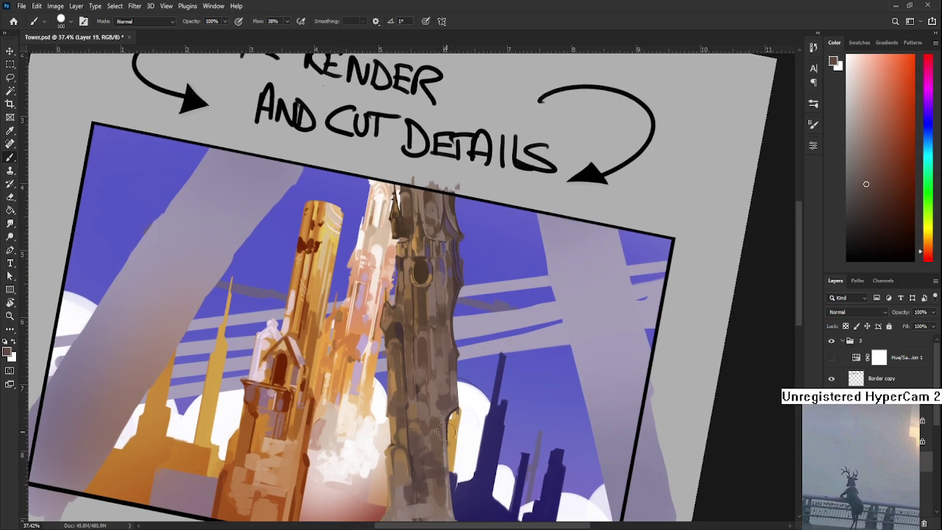
pyautogui.keyDown('alt'); pyautogui.click(442, 420); pyautogui.keyUp('alt')
pyautogui.moveTo(434, 377)
pyautogui.mouseDown()
pyautogui.moveTo(440, 431)
pyautogui.moveTo(437, 424)
pyautogui.mouseUp()
pyautogui.moveTo(437, 485); pyautogui.dragTo(440, 410)
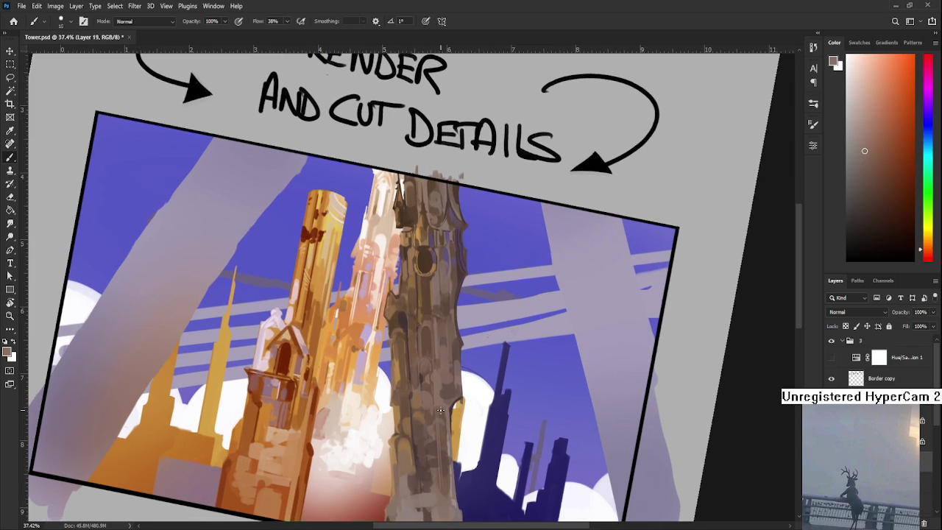
pyautogui.scroll(-2, 440, 410)
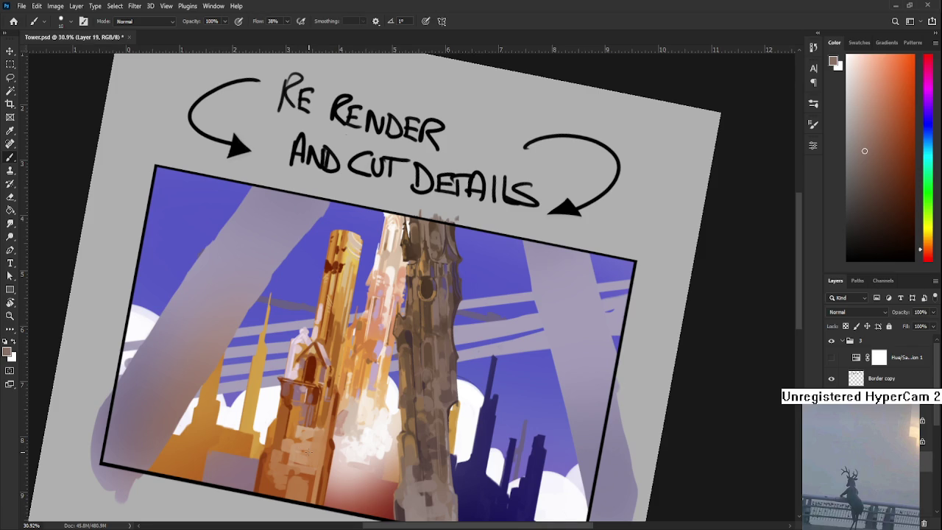
# Step: Centre the tower in view, enlarge the brush and sample a new brown from it
pyautogui.scroll(2, 309, 451)
pyautogui.moveTo(465, 441); pyautogui.dragTo(401, 375)
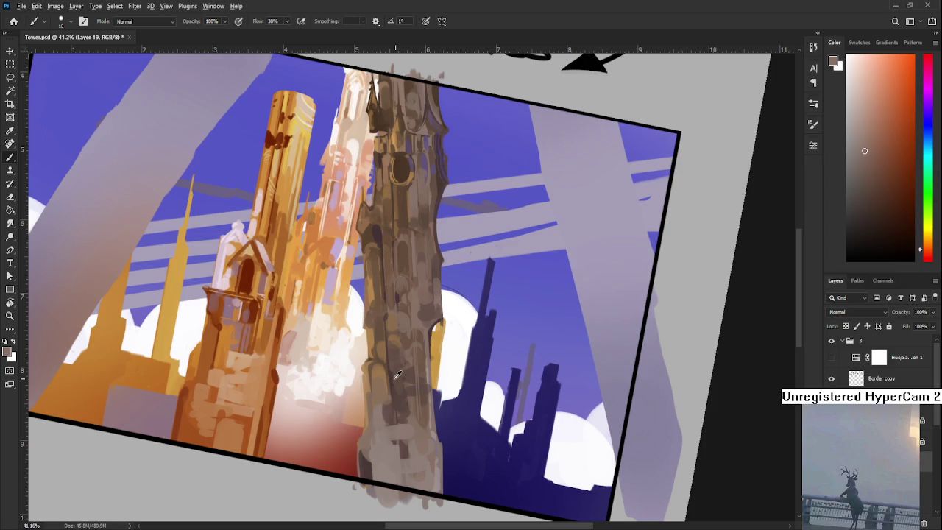
pyautogui.keyDown('alt'); pyautogui.click(391, 376); pyautogui.keyUp('alt')
pyautogui.press(']')
pyautogui.press(']')
pyautogui.press(']')
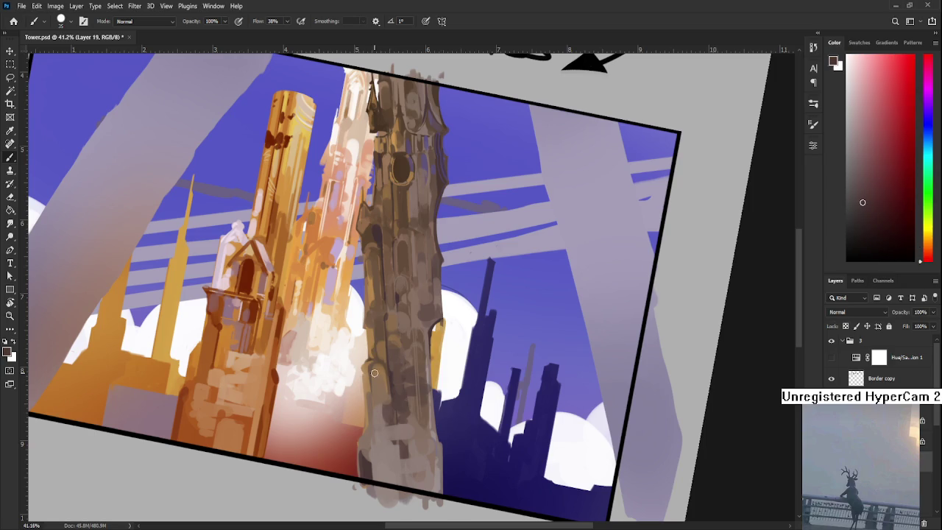
pyautogui.keyDown('alt'); pyautogui.click(378, 377); pyautogui.keyUp('alt')
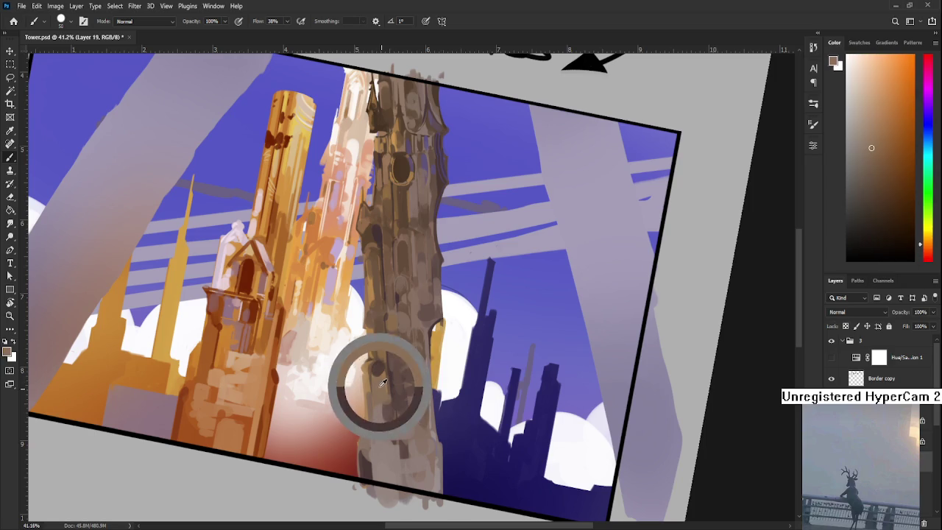
pyautogui.keyDown('alt'); pyautogui.click(380, 367); pyautogui.keyUp('alt')
pyautogui.scroll(-2, 385, 431)
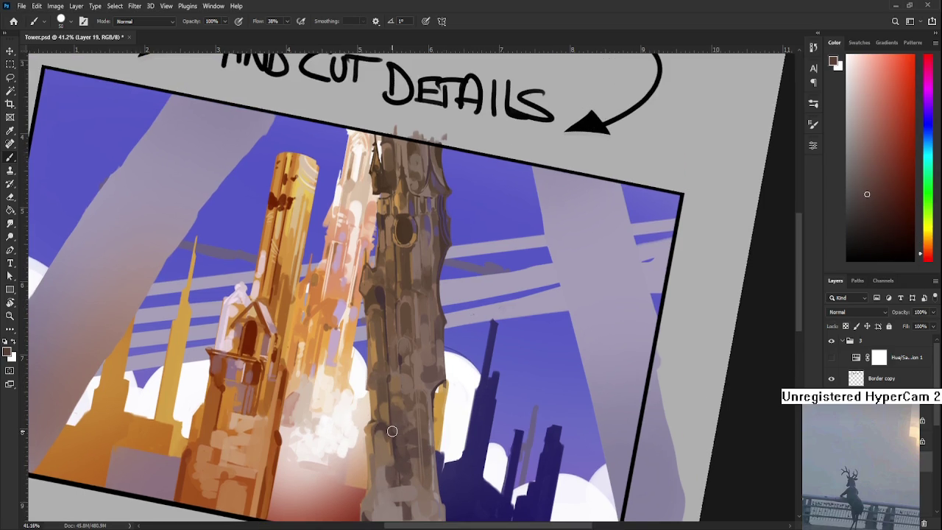
# Step: Rotate the canvas view back upright to 0° and zoom to review the painting
pyautogui.scroll(-4, 385, 432)
pyautogui.scroll(-2, 401, 414)
pyautogui.press('r')
pyautogui.moveTo(401, 414); pyautogui.dragTo(437, 447)
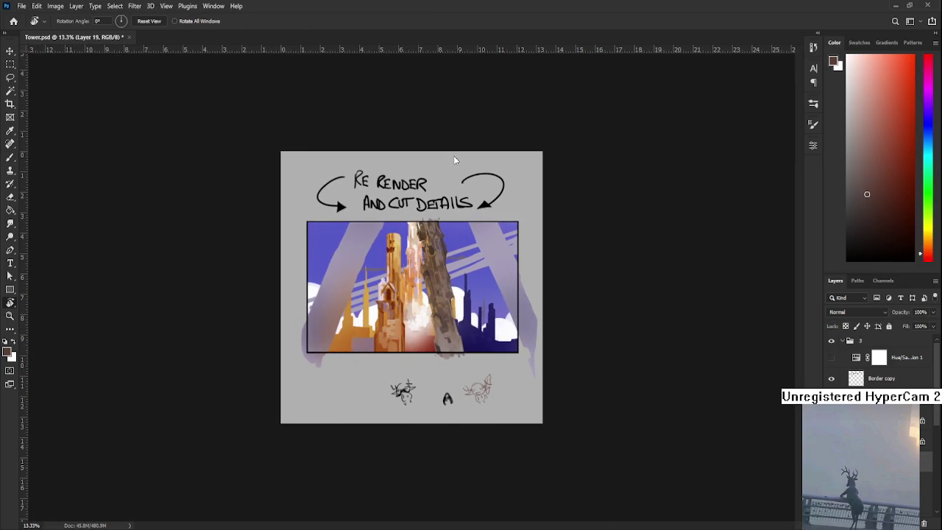
pyautogui.scroll(1, 461, 288)
pyautogui.scroll(2, 461, 288)
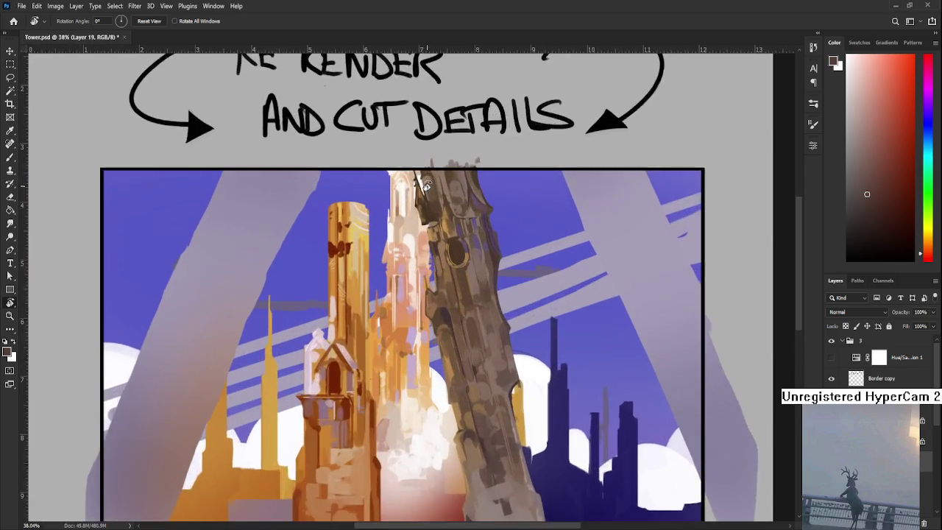
pyautogui.scroll(1, 462, 287)
pyautogui.scroll(-1, 453, 352)
pyautogui.scroll(-3, 453, 352)
pyautogui.scroll(-1, 450, 335)
pyautogui.scroll(1, 447, 316)
# Step: Compare the painting in greyscale via Hue/Saturation, hide the far tower layer, and select Layer 12
pyautogui.click(832, 358)
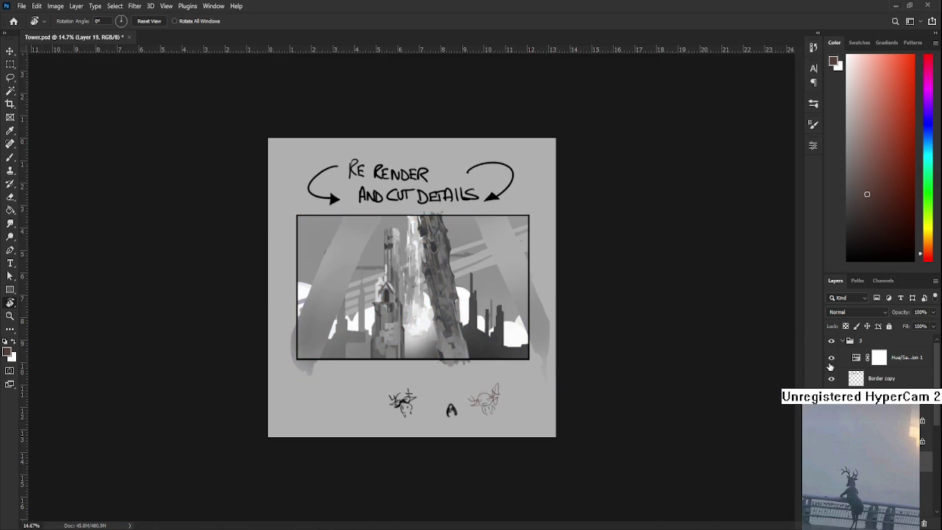
pyautogui.click(831, 362)
pyautogui.click(830, 362)
pyautogui.click(830, 362)
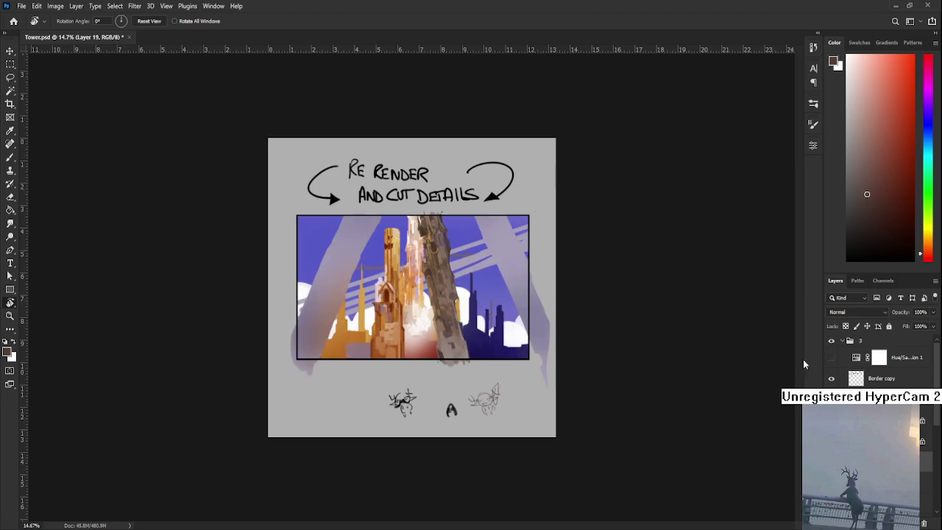
pyautogui.click(831, 357)
pyautogui.scroll(1, 441, 284)
pyautogui.scroll(2, 441, 284)
pyautogui.scroll(-1, 880, 361)
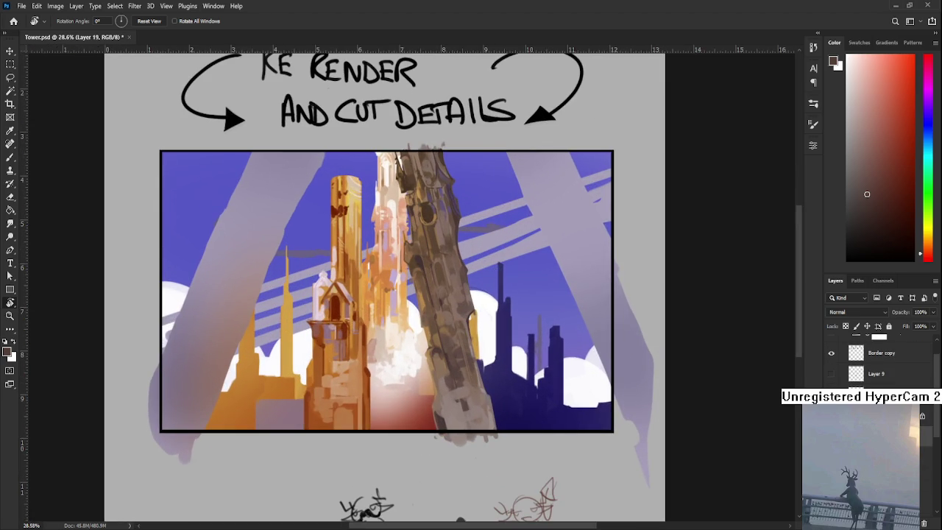
pyautogui.click(832, 416)
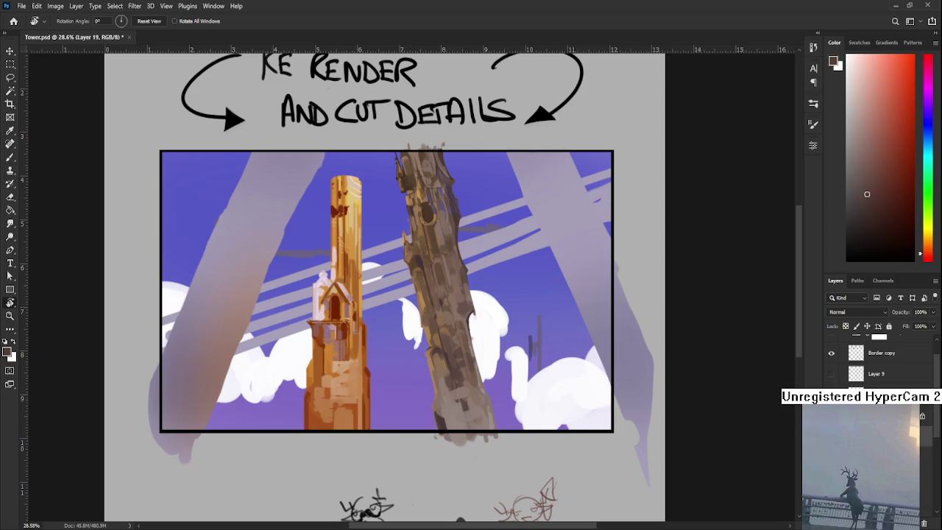
pyautogui.keyDown('ctrl'); pyautogui.click(374, 288); pyautogui.keyUp('ctrl')
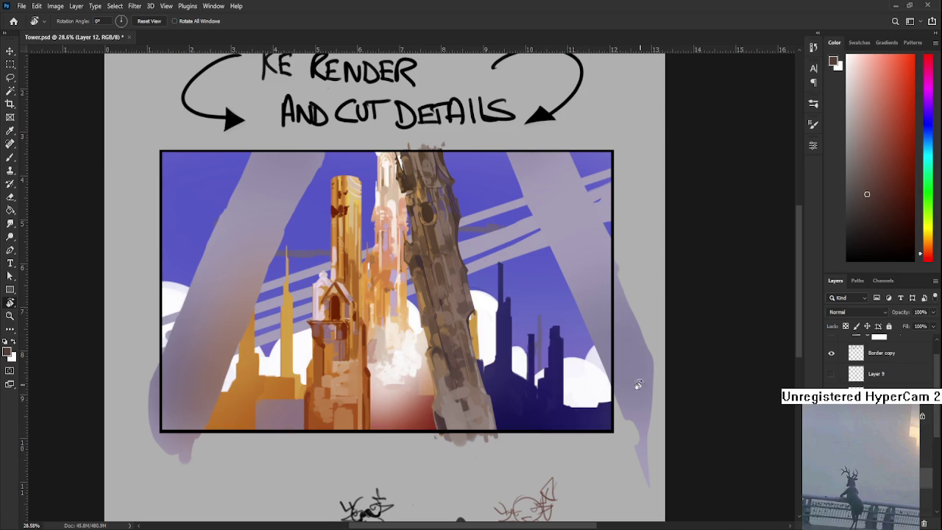
pyautogui.scroll(3, 432, 368)
pyautogui.moveTo(511, 324); pyautogui.dragTo(438, 393)
pyautogui.press('e')
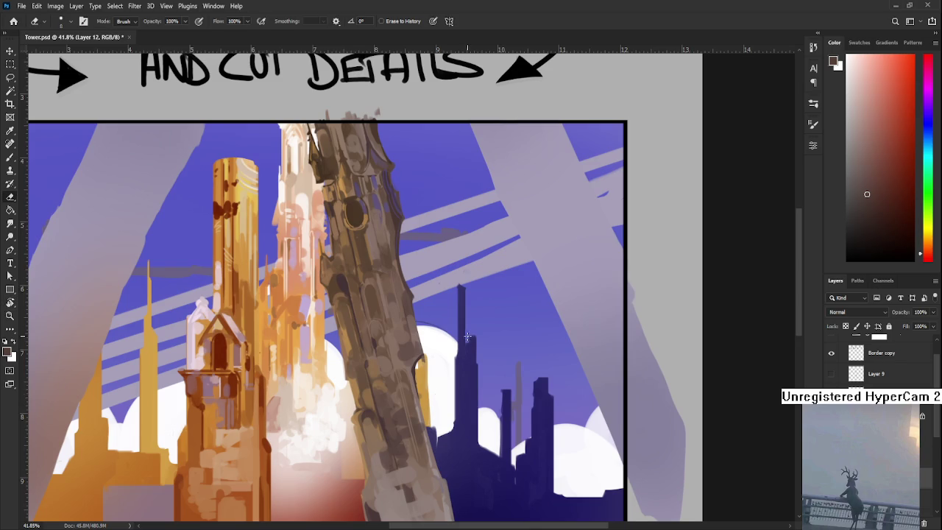
pyautogui.moveTo(470, 340); pyautogui.dragTo(443, 327)
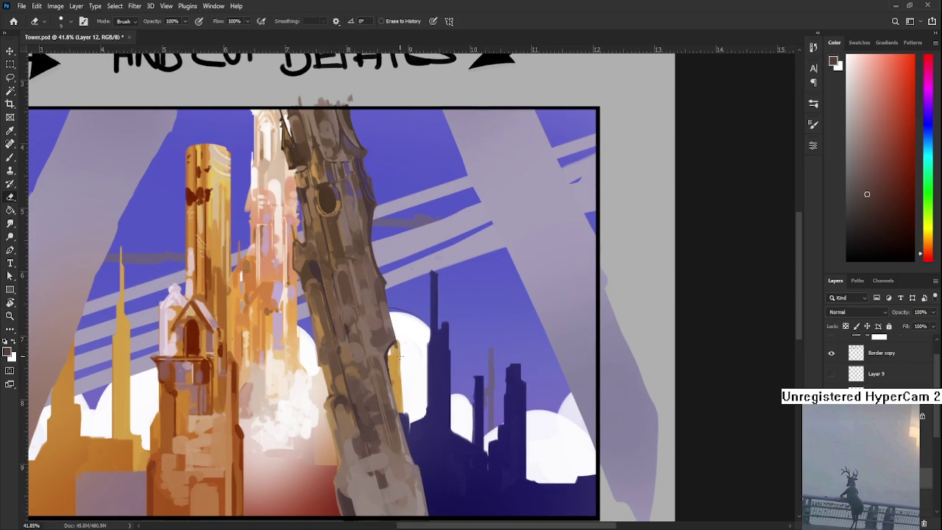
pyautogui.press(']')
pyautogui.press(']')
pyautogui.press(']')
pyautogui.moveTo(403, 332)
pyautogui.mouseDown()
pyautogui.moveTo(398, 391)
pyautogui.moveTo(439, 382)
pyautogui.mouseUp()
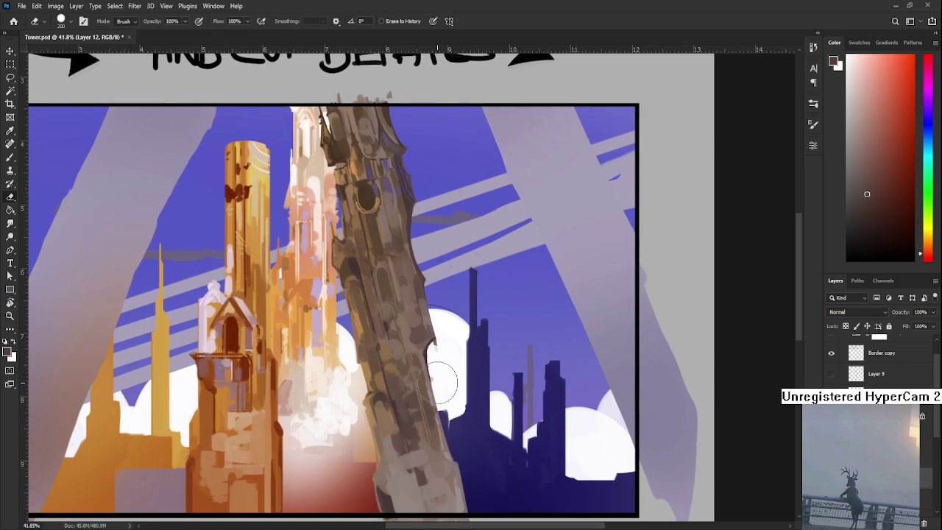
pyautogui.scroll(-3, 472, 354)
pyautogui.moveTo(495, 394)
pyautogui.mouseDown()
pyautogui.moveTo(500, 290)
pyautogui.moveTo(449, 264)
pyautogui.mouseUp()
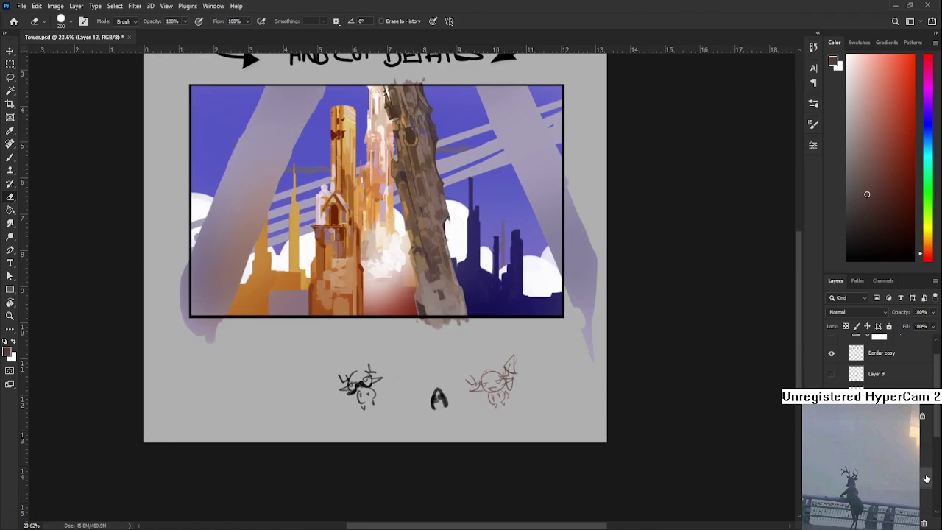
pyautogui.scroll(3, 656, 353)
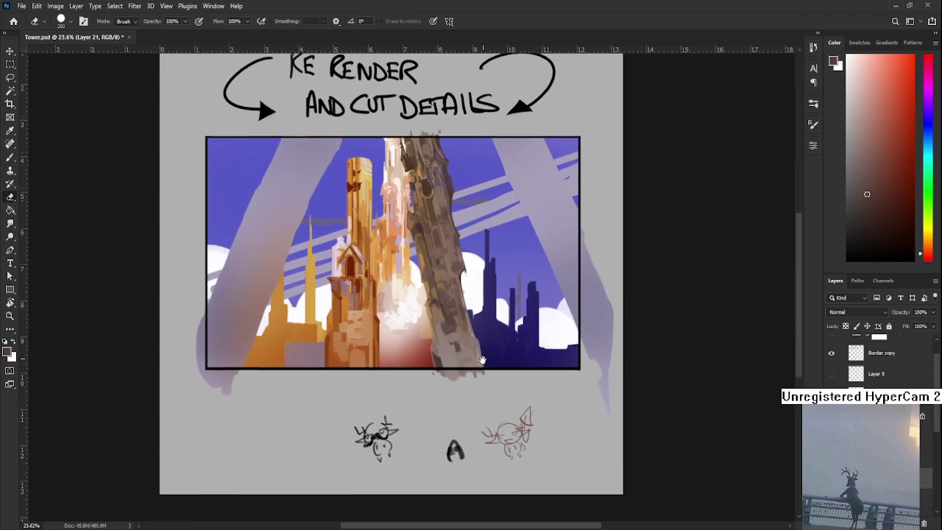
pyautogui.scroll(2, 437, 340)
pyautogui.scroll(1, 437, 340)
pyautogui.scroll(2, 437, 340)
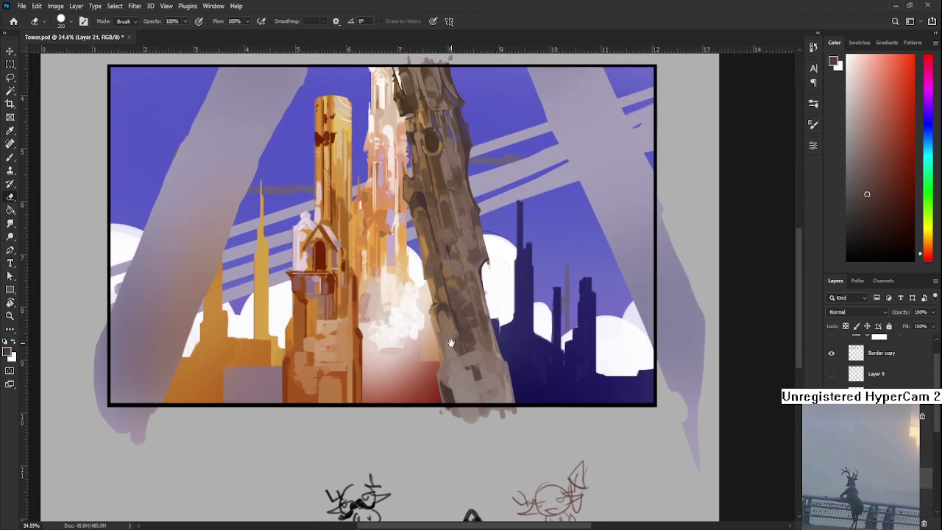
pyautogui.scroll(1, 437, 344)
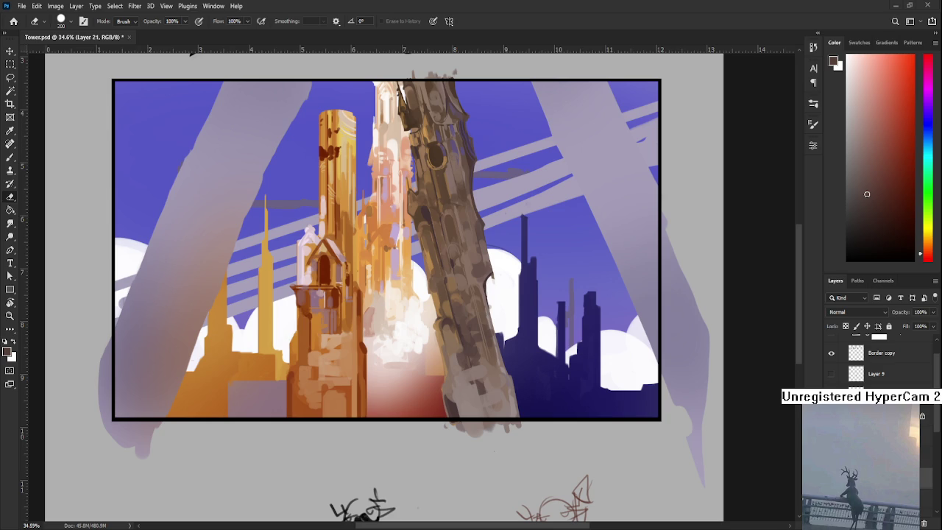
pyautogui.scroll(1, 417, 405)
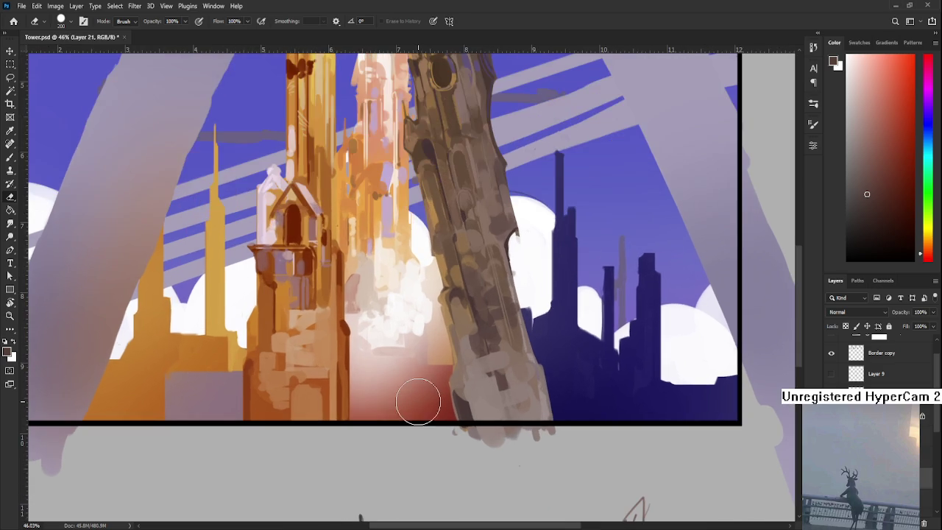
# Step: Paint light strokes beside the orange tower, then try and undo a red dome curve
pyautogui.press('b')
pyautogui.keyDown('alt'); pyautogui.click(359, 284); pyautogui.keyUp('alt')
pyautogui.moveTo(337, 269); pyautogui.dragTo(390, 316)
pyautogui.keyDown('alt'); pyautogui.click(436, 409); pyautogui.keyUp('alt')
pyautogui.moveTo(365, 355); pyautogui.dragTo(456, 396)
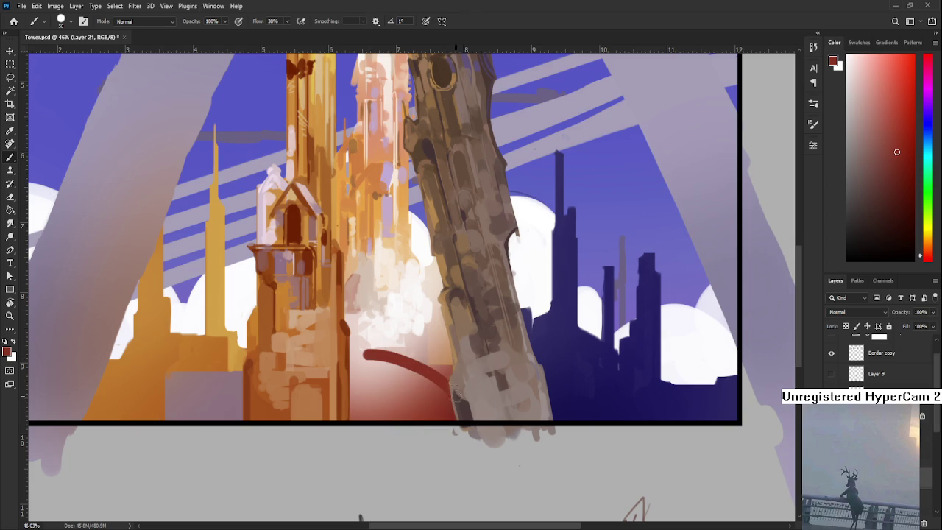
pyautogui.hotkey('ctrl', 'z')
# Step: Draw the dome's curved outline in dark maroon and thicken it with a larger brush
pyautogui.click(908, 189)
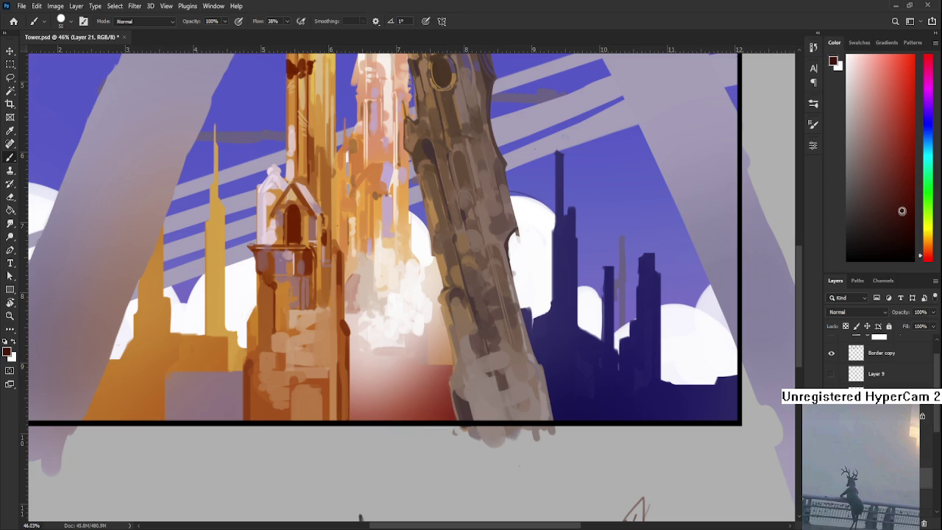
pyautogui.moveTo(366, 355); pyautogui.dragTo(450, 397)
pyautogui.hotkey('ctrl', 'z')
pyautogui.moveTo(372, 360); pyautogui.dragTo(453, 417)
pyautogui.moveTo(349, 372); pyautogui.dragTo(377, 360)
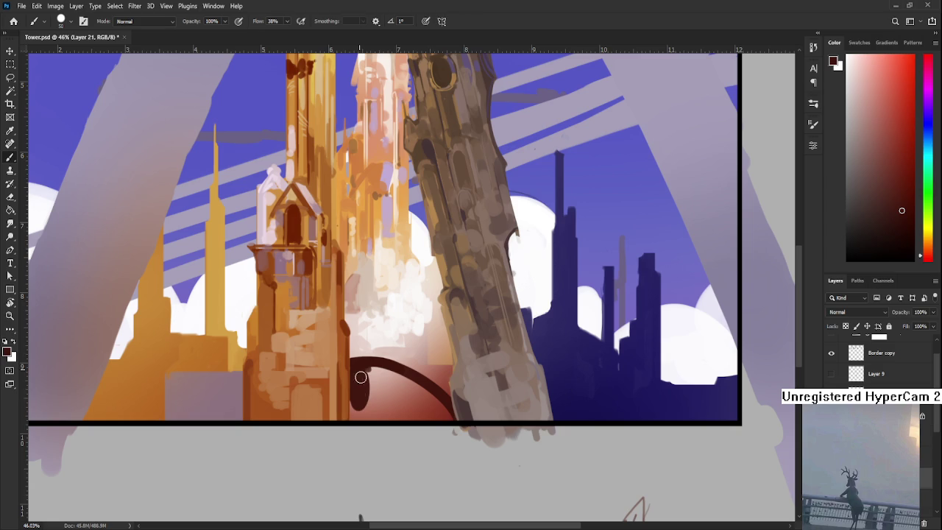
pyautogui.press(']')
pyautogui.moveTo(348, 362)
pyautogui.mouseDown()
pyautogui.moveTo(419, 393)
pyautogui.moveTo(361, 396)
pyautogui.moveTo(448, 412)
pyautogui.mouseUp()
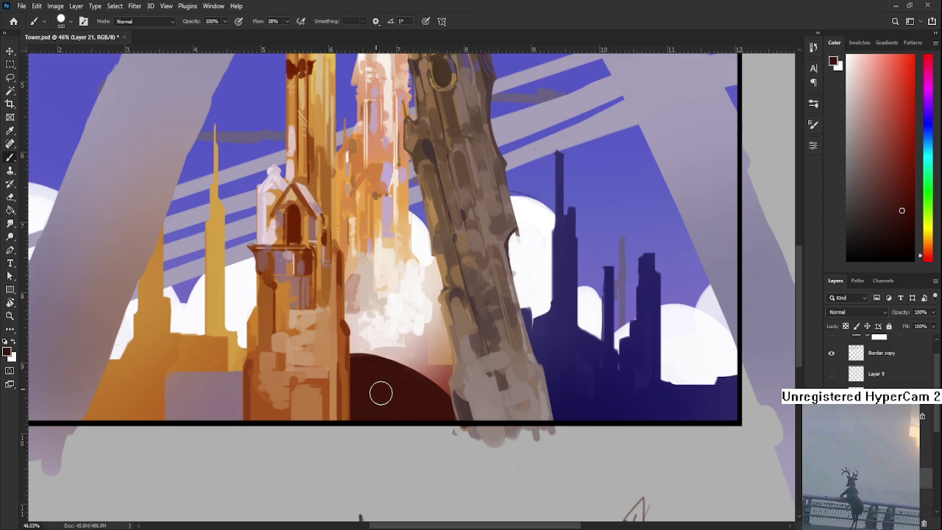
# Step: Fill in the dark dome shape and flatten and square off its top edge
pyautogui.moveTo(393, 374); pyautogui.dragTo(428, 363)
pyautogui.scroll(-4, 428, 363)
pyautogui.scroll(-1, 422, 366)
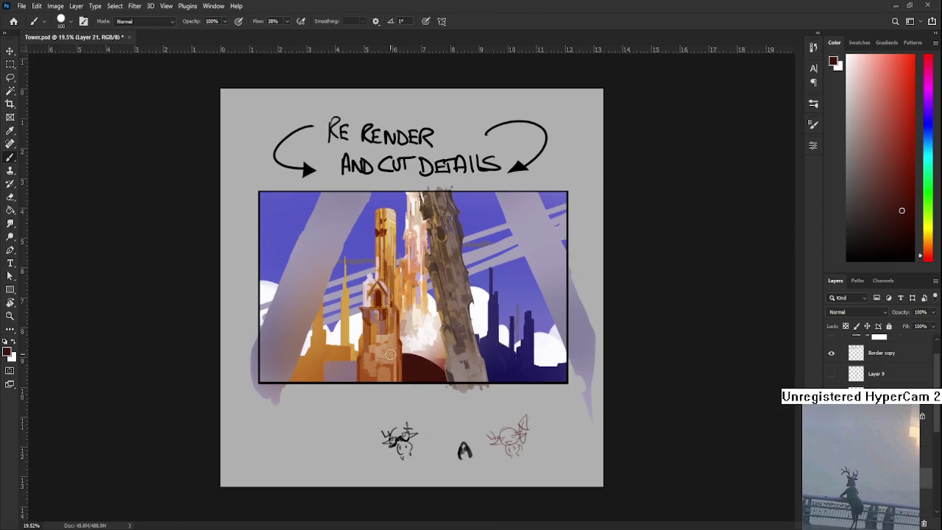
pyautogui.moveTo(401, 356); pyautogui.dragTo(445, 357)
pyautogui.hotkey('ctrl', 'z')
pyautogui.hotkey('ctrl', 'z')
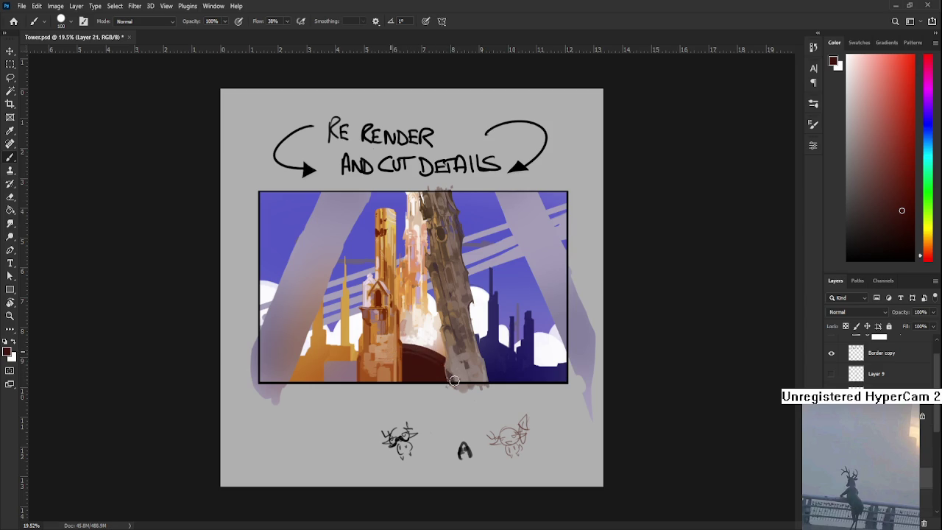
pyautogui.moveTo(402, 344); pyautogui.dragTo(445, 343)
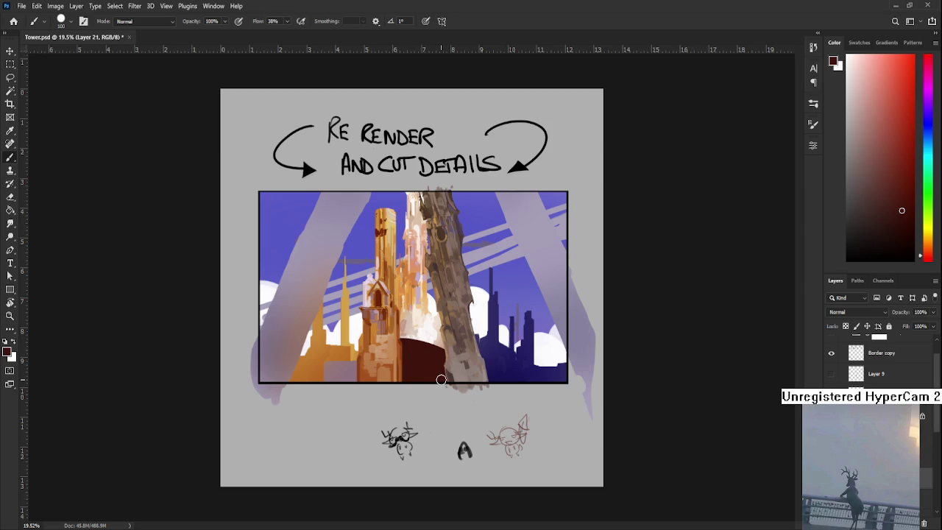
pyautogui.scroll(3, 422, 360)
pyautogui.moveTo(383, 351); pyautogui.dragTo(399, 370)
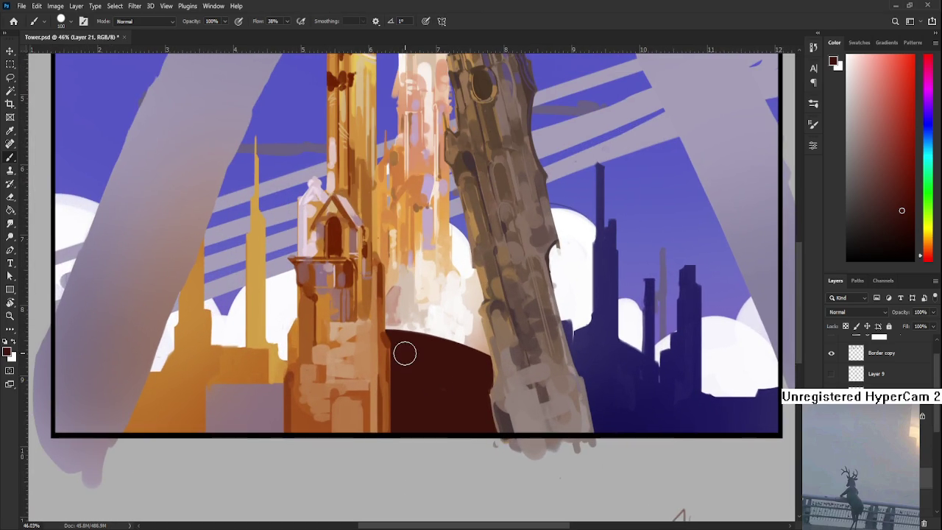
# Step: Refine the dome's top with a smaller eraser and brush
pyautogui.press('[')
pyautogui.press('[')
pyautogui.press('[')
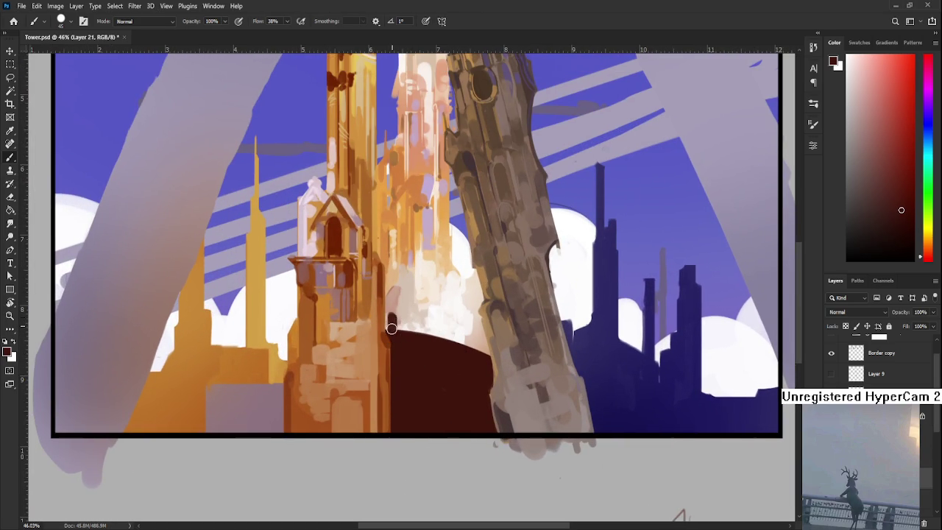
pyautogui.press('e')
pyautogui.moveTo(411, 303); pyautogui.dragTo(403, 319)
pyautogui.press('[')
pyautogui.press('[')
pyautogui.press('[')
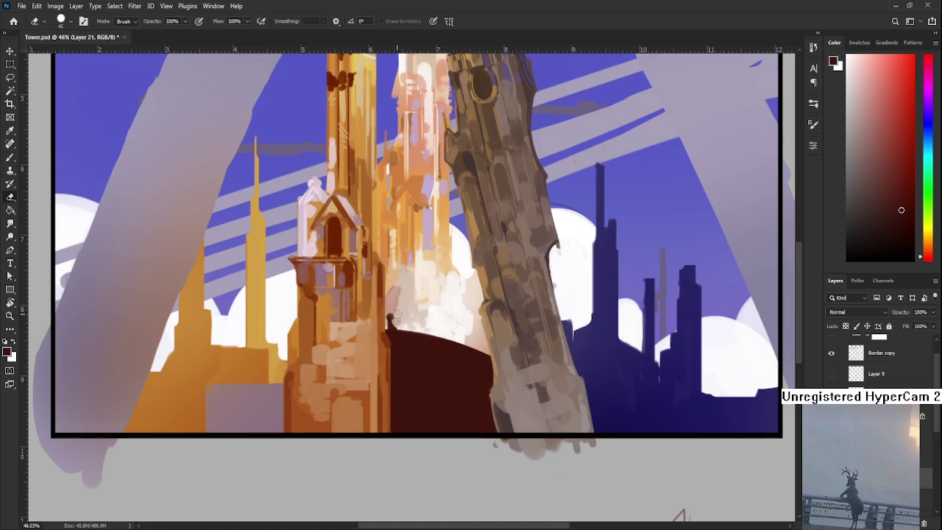
pyautogui.press('b')
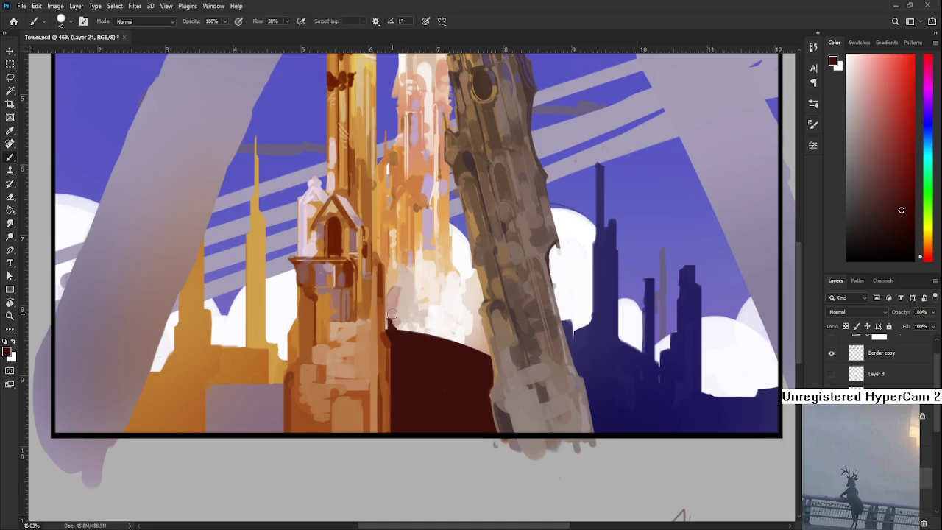
pyautogui.press('[')
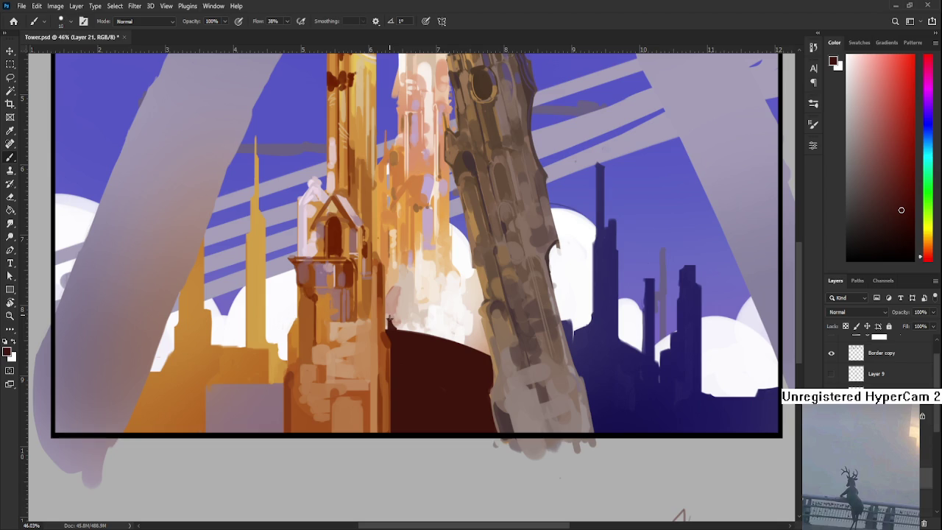
pyautogui.press('e')
# Step: Paint a dark spire rising from the dome and taper its right edge
pyautogui.moveTo(411, 331)
pyautogui.mouseDown()
pyautogui.moveTo(412, 318)
pyautogui.moveTo(453, 325)
pyautogui.moveTo(412, 276)
pyautogui.mouseUp()
pyautogui.press('b')
pyautogui.hotkey('ctrl', 'z')
pyautogui.moveTo(412, 321); pyautogui.dragTo(413, 326)
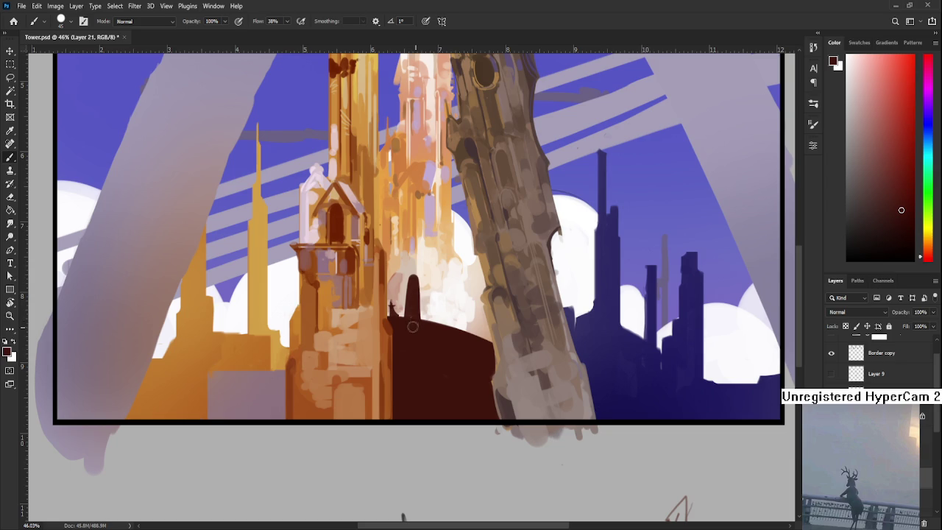
pyautogui.press('e')
pyautogui.moveTo(419, 271)
pyautogui.mouseDown()
pyautogui.moveTo(425, 315)
pyautogui.moveTo(416, 274)
pyautogui.moveTo(405, 273)
pyautogui.mouseUp()
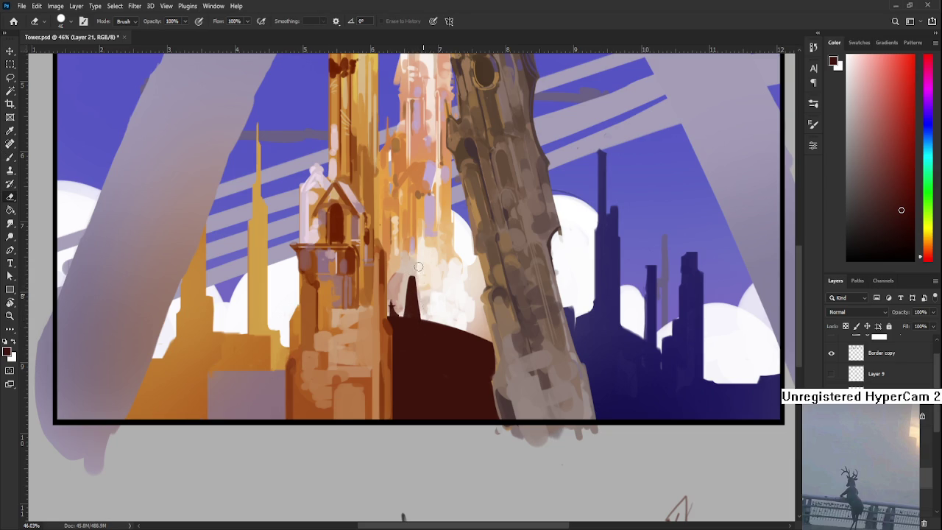
pyautogui.press('b')
# Step: Sample the dome's dark maroon shades and erase a dark patch beside the orange tower
pyautogui.keyDown('alt'); pyautogui.click(419, 337); pyautogui.keyUp('alt')
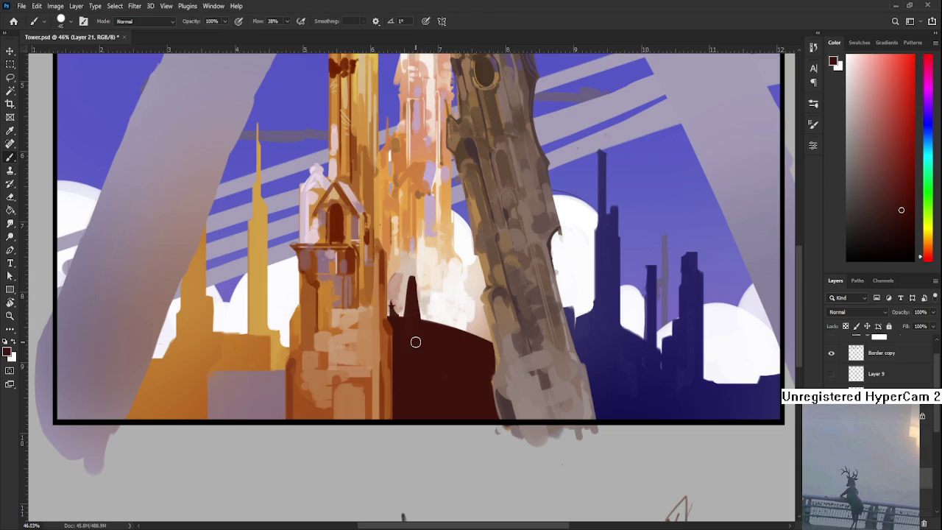
pyautogui.scroll(-3, 419, 337)
pyautogui.scroll(2, 422, 334)
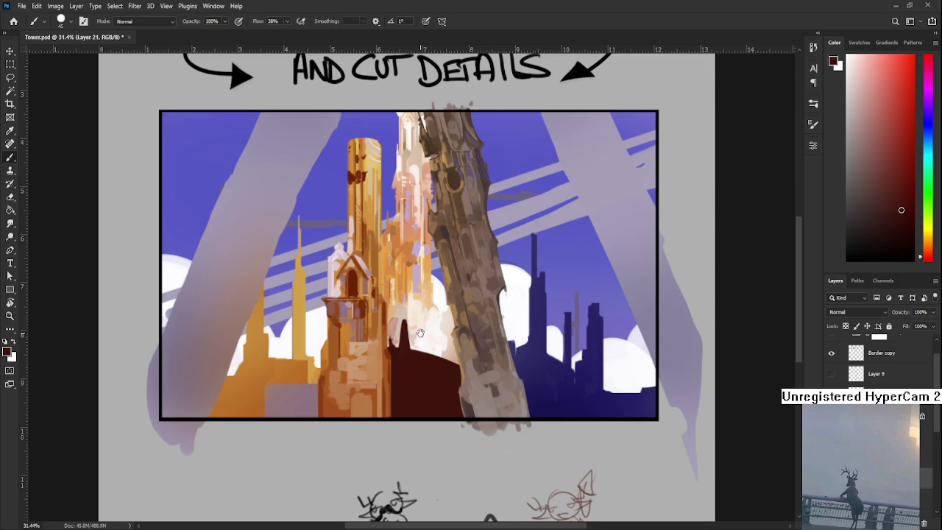
pyautogui.moveTo(420, 333); pyautogui.dragTo(412, 342)
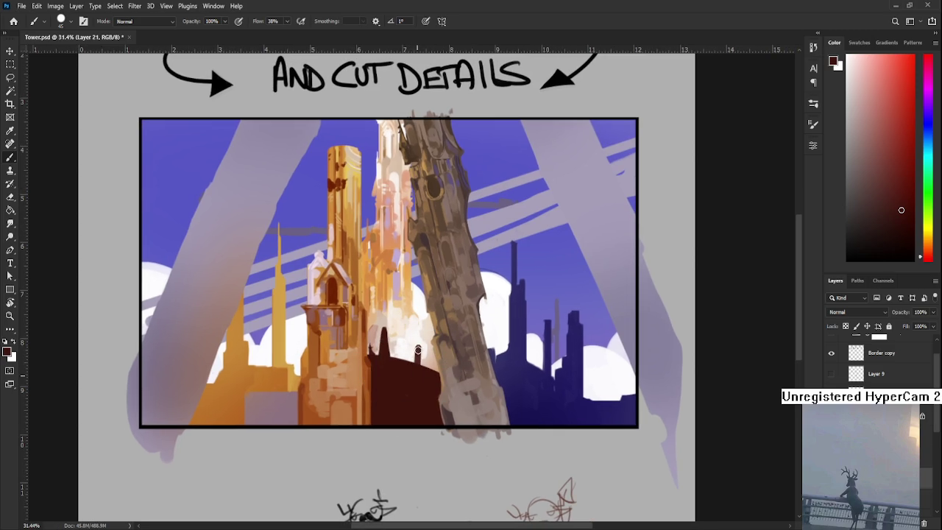
pyautogui.moveTo(417, 375)
pyautogui.mouseDown()
pyautogui.moveTo(432, 358)
pyautogui.moveTo(412, 355)
pyautogui.mouseUp()
pyautogui.keyDown('alt'); pyautogui.click(442, 358); pyautogui.keyUp('alt')
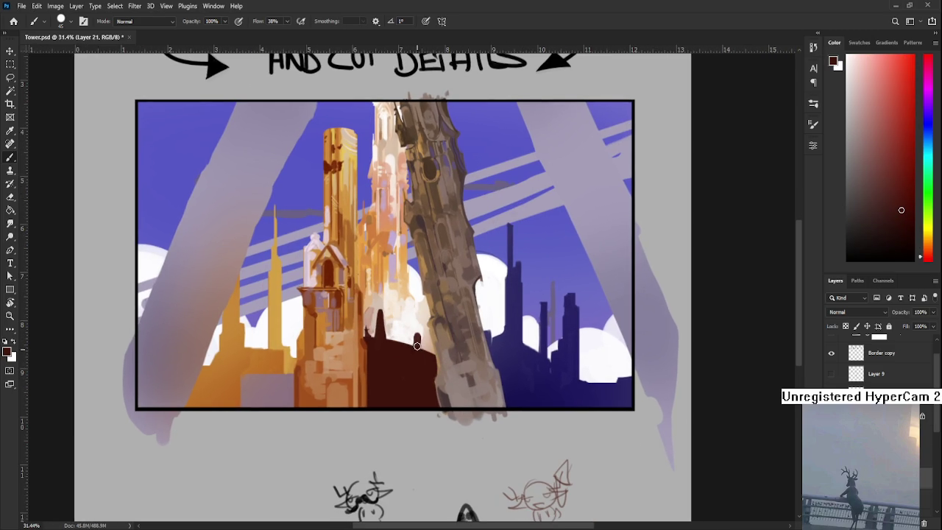
pyautogui.press('e')
pyautogui.press('b')
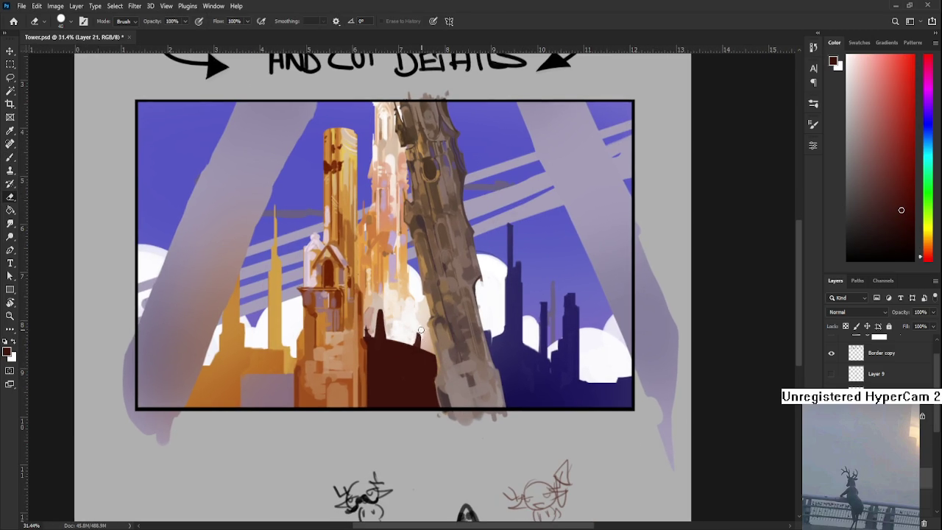
pyautogui.keyDown('alt'); pyautogui.click(426, 345); pyautogui.keyUp('alt')
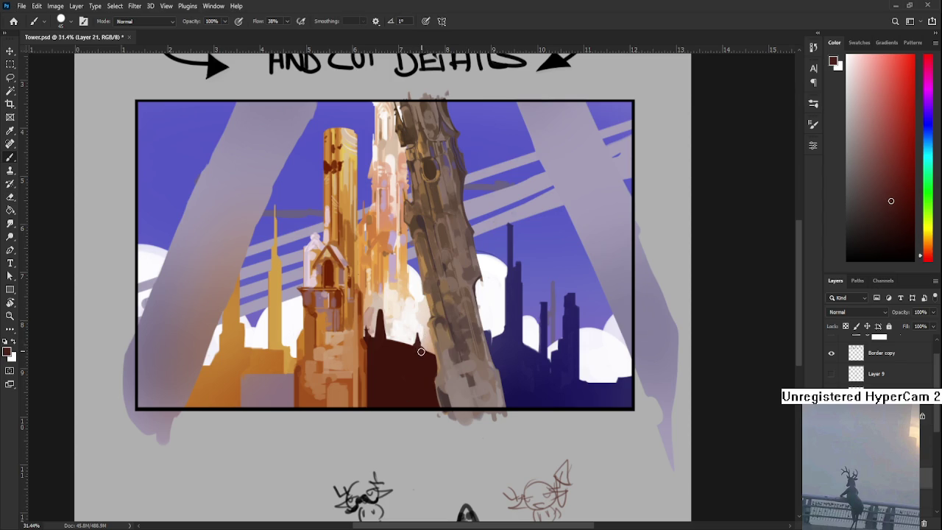
pyautogui.press('e')
pyautogui.moveTo(425, 340); pyautogui.dragTo(435, 314)
pyautogui.press('b')
pyautogui.keyDown('alt'); pyautogui.click(429, 361); pyautogui.keyUp('alt')
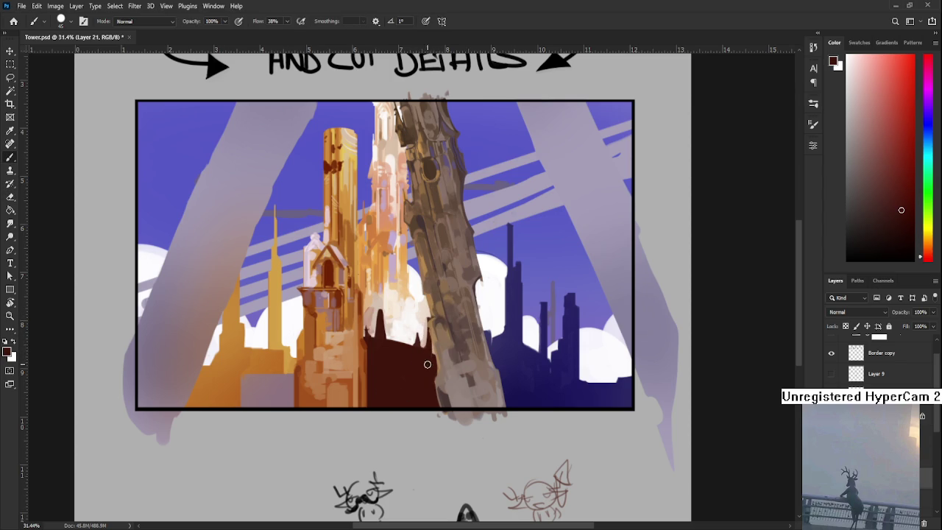
pyautogui.press('e')
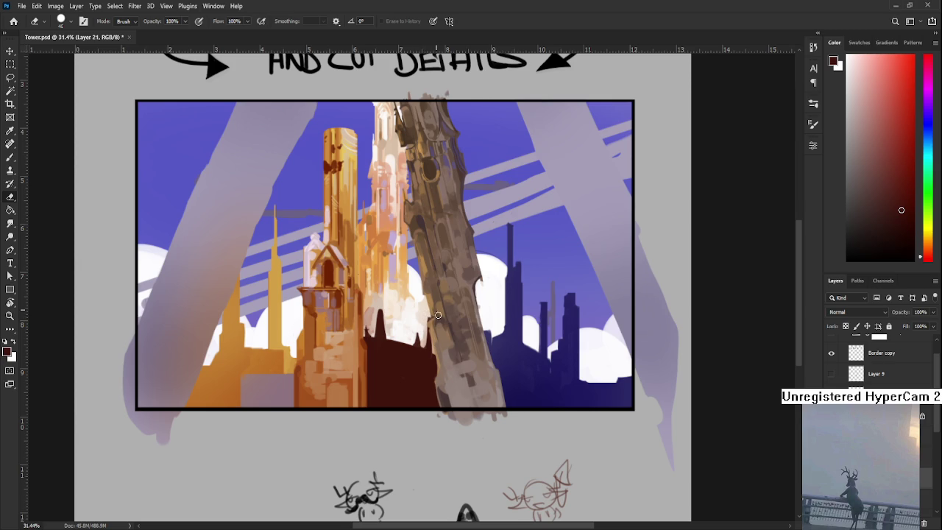
# Step: Lock the layer's transparent pixels and brush warm orange-brown light onto the dark dome
pyautogui.click(846, 328)
pyautogui.press('[')
pyautogui.press('b')
pyautogui.keyDown('alt'); pyautogui.click(360, 358); pyautogui.keyUp('alt')
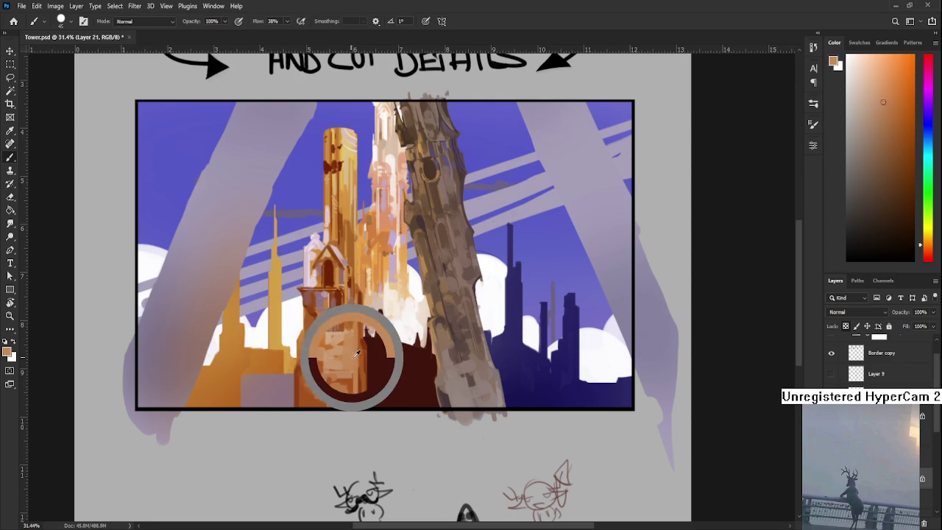
pyautogui.moveTo(378, 346); pyautogui.dragTo(390, 317)
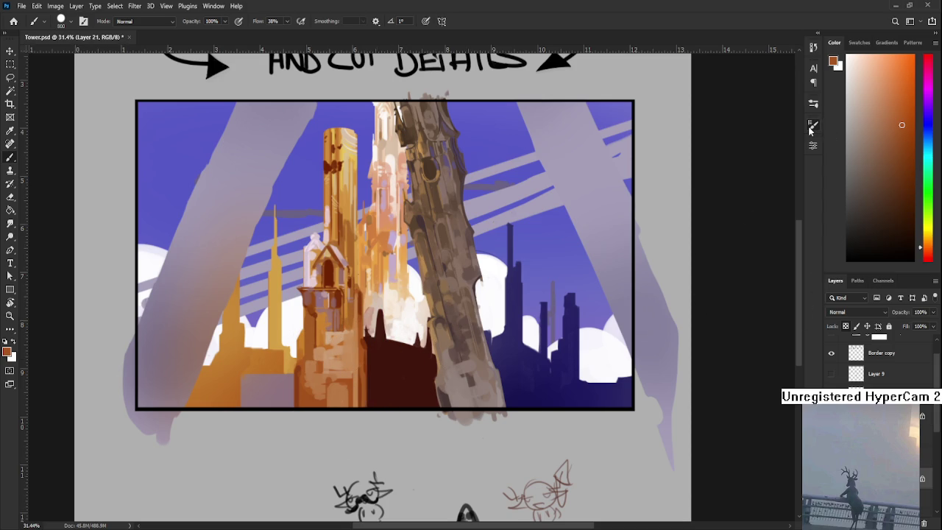
pyautogui.press('.')
pyautogui.press(']')
pyautogui.press(']')
pyautogui.press(']')
pyautogui.moveTo(368, 353); pyautogui.dragTo(379, 336)
pyautogui.hotkey('ctrl', 'z')
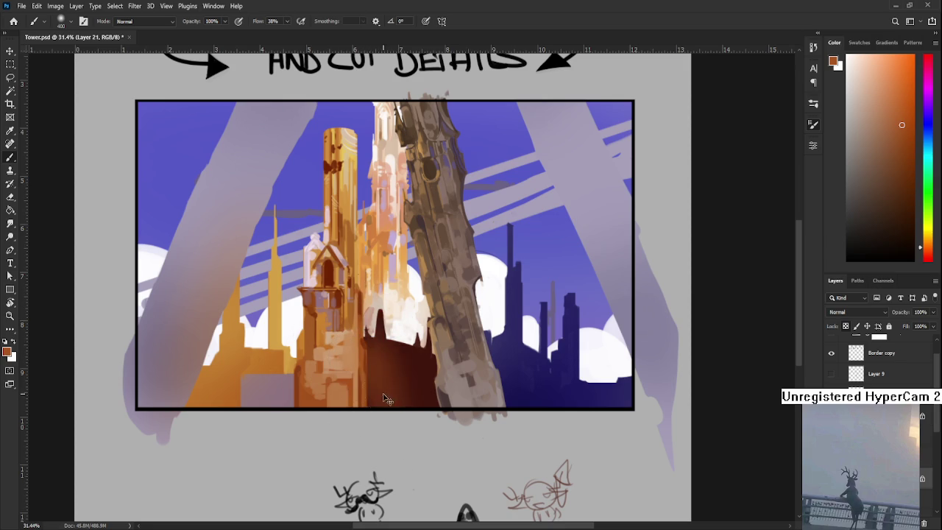
pyautogui.keyDown('alt'); pyautogui.click(446, 332); pyautogui.keyUp('alt')
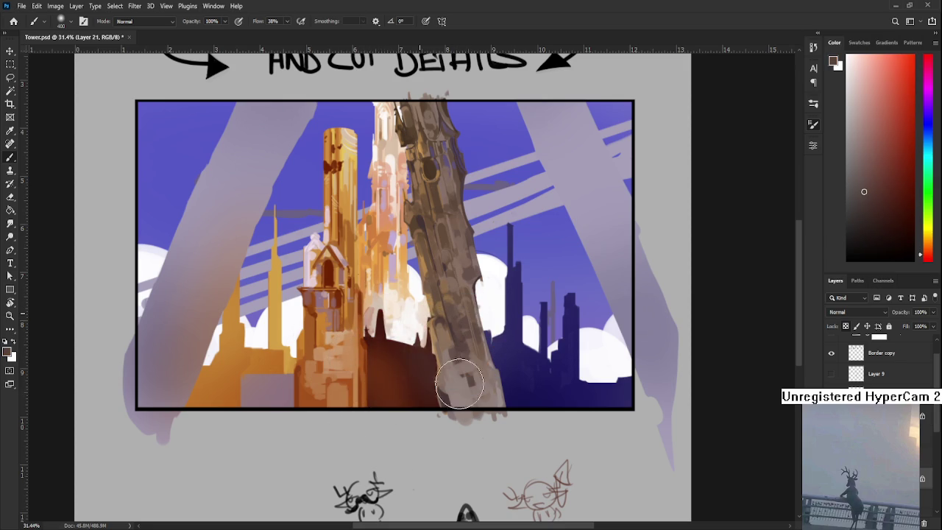
pyautogui.scroll(3, 441, 317)
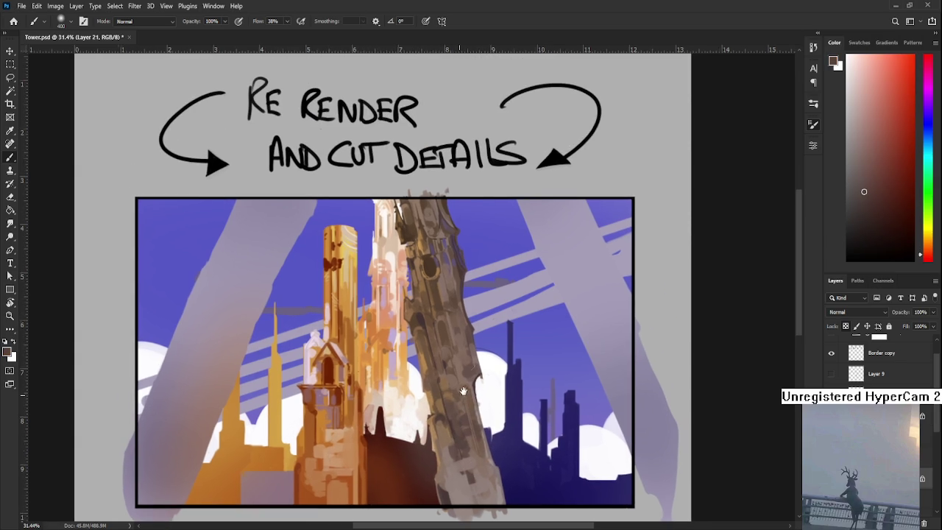
# Step: Sample colours from the tower and lighten the dark area beneath it
pyautogui.keyDown('alt'); pyautogui.click(441, 259); pyautogui.keyUp('alt')
pyautogui.moveTo(440, 259); pyautogui.dragTo(432, 242)
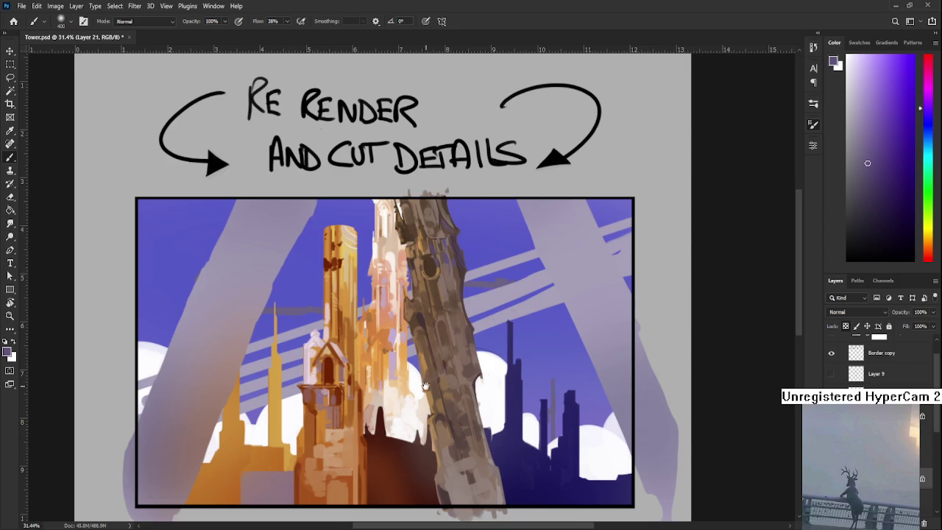
pyautogui.scroll(-1, 431, 336)
pyautogui.moveTo(394, 372); pyautogui.dragTo(406, 435)
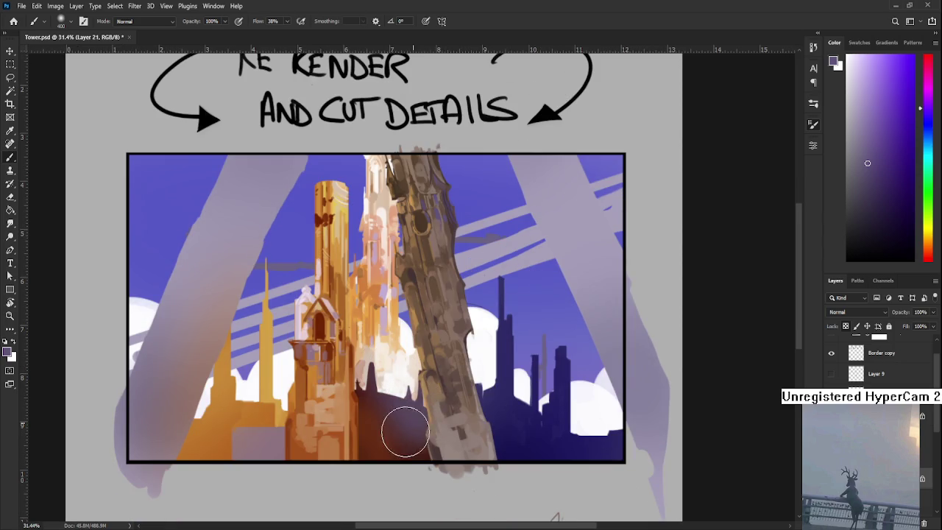
pyautogui.keyDown('alt'); pyautogui.click(381, 426); pyautogui.keyUp('alt')
pyautogui.moveTo(395, 485); pyautogui.dragTo(427, 372)
pyautogui.keyDown('alt'); pyautogui.click(401, 330); pyautogui.keyUp('alt')
pyautogui.scroll(2, 469, 337)
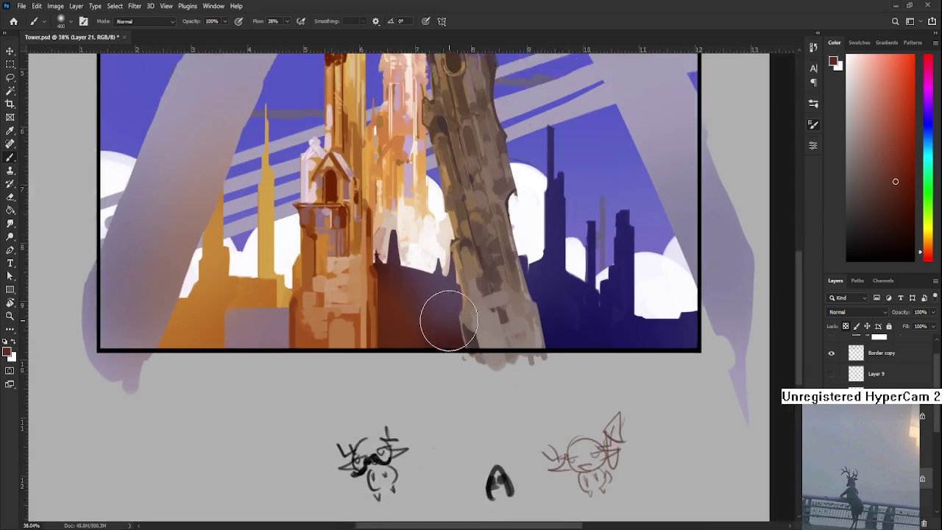
pyautogui.scroll(1, 444, 316)
pyautogui.press('[')
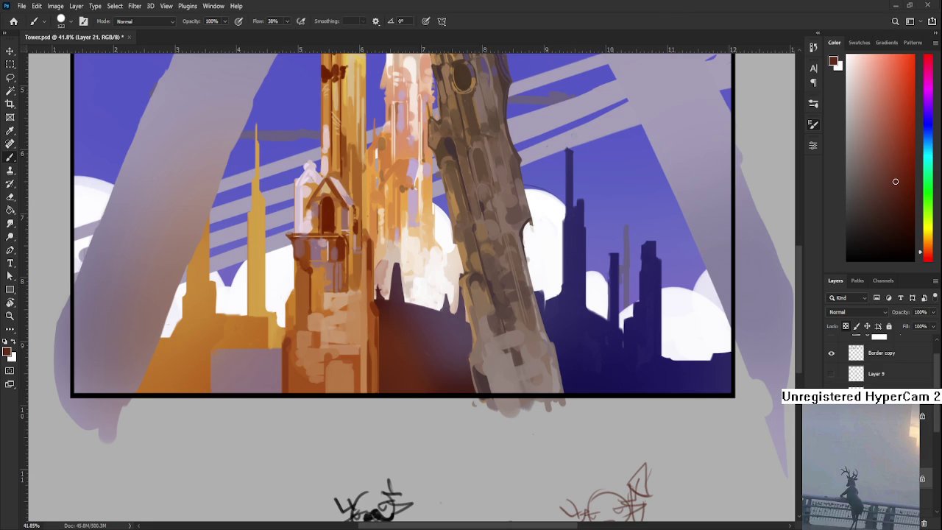
pyautogui.scroll(1, 507, 316)
pyautogui.scroll(1, 391, 363)
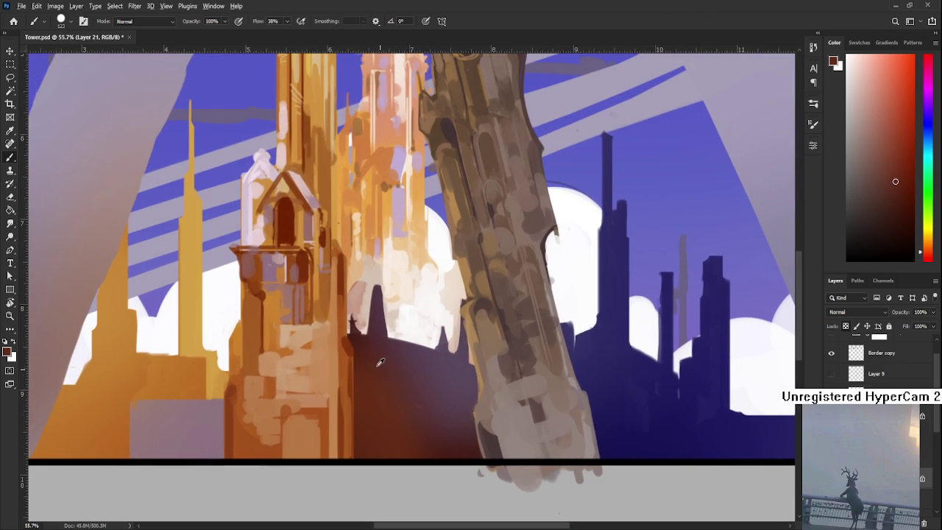
# Step: Paint a thin dark horizontal line across the maroon building with a 30 px brush
pyautogui.keyDown('alt'); pyautogui.click(377, 357); pyautogui.keyUp('alt')
pyautogui.keyDown('alt'); pyautogui.click(378, 358); pyautogui.keyUp('alt')
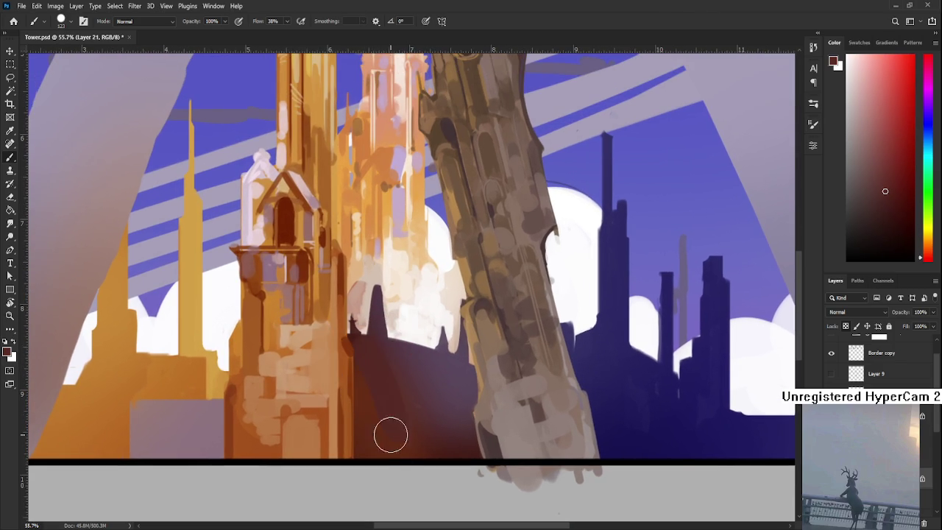
pyautogui.keyDown('alt'); pyautogui.click(414, 430); pyautogui.keyUp('alt')
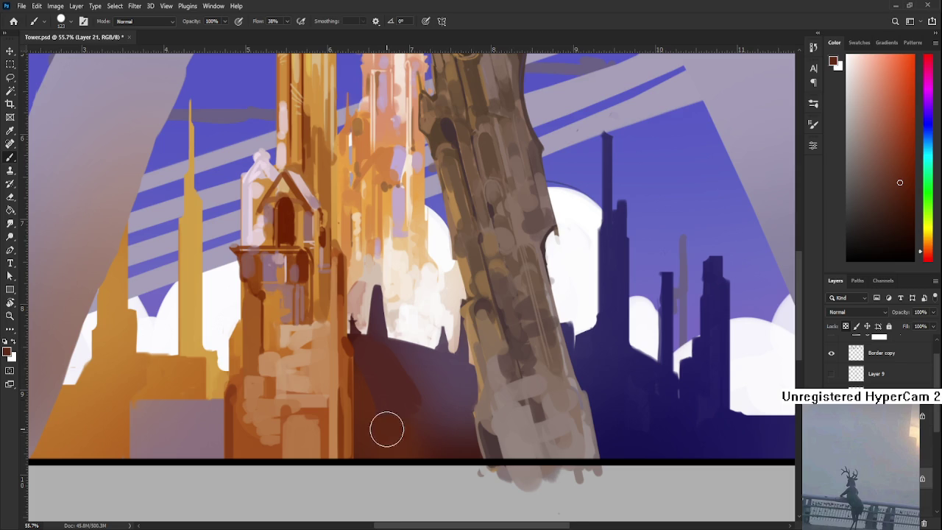
pyautogui.scroll(1, 389, 430)
pyautogui.keyDown('alt'); pyautogui.click(393, 389); pyautogui.keyUp('alt')
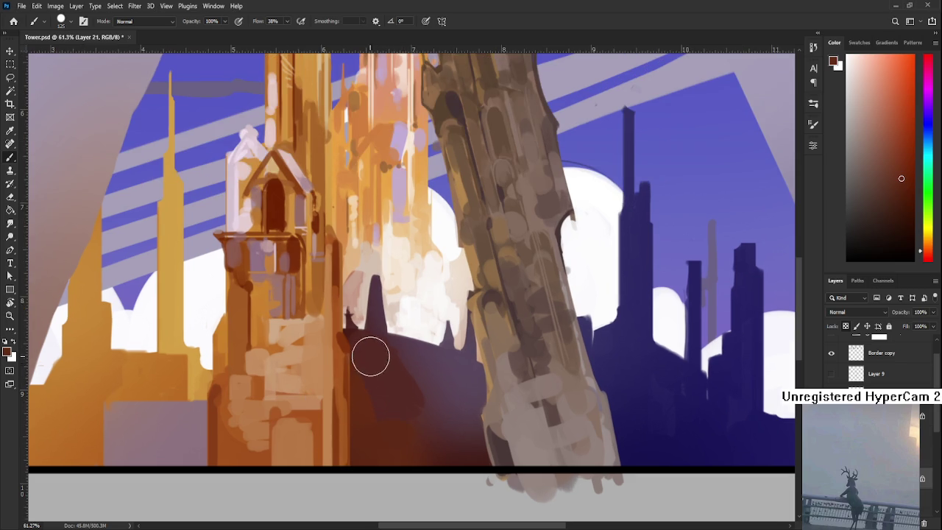
pyautogui.press(']')
pyautogui.press(']')
pyautogui.press(']')
pyautogui.press('[')
pyautogui.press('[')
pyautogui.press('[')
pyautogui.click(901, 212)
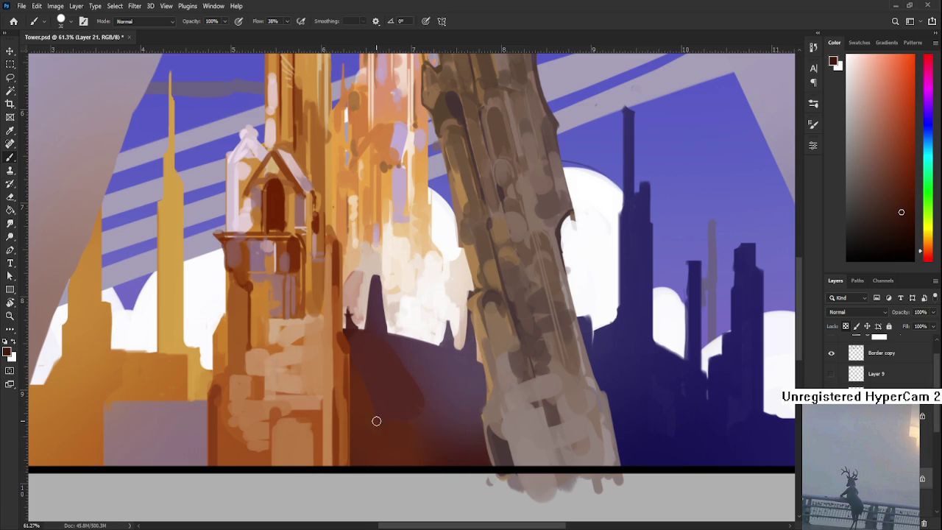
pyautogui.moveTo(352, 424); pyautogui.dragTo(435, 425)
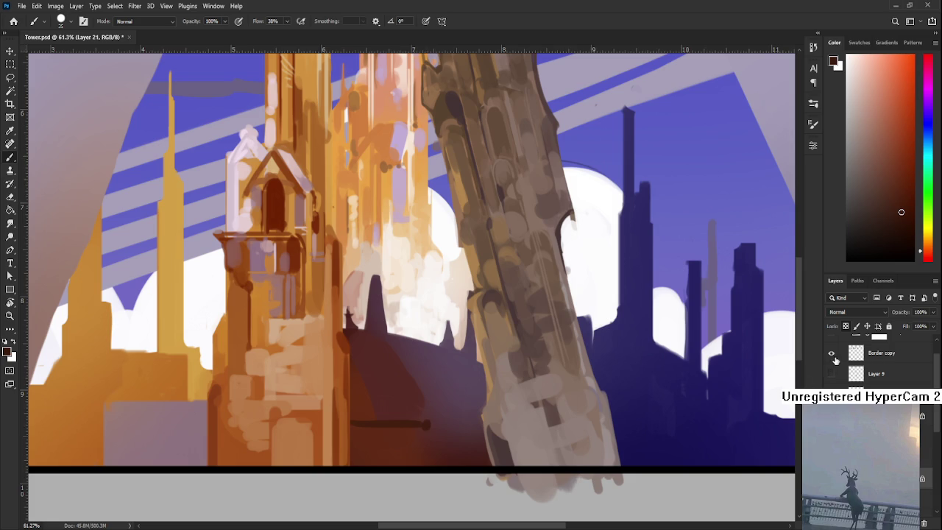
pyautogui.scroll(1, 850, 367)
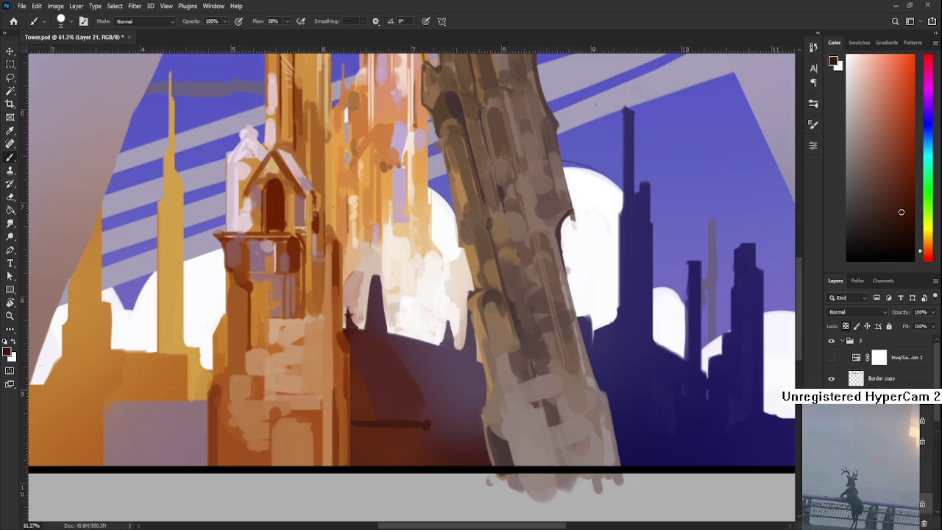
# Step: Preview values in greyscale, then paint a dark band around the line at the building's base
pyautogui.click(832, 358)
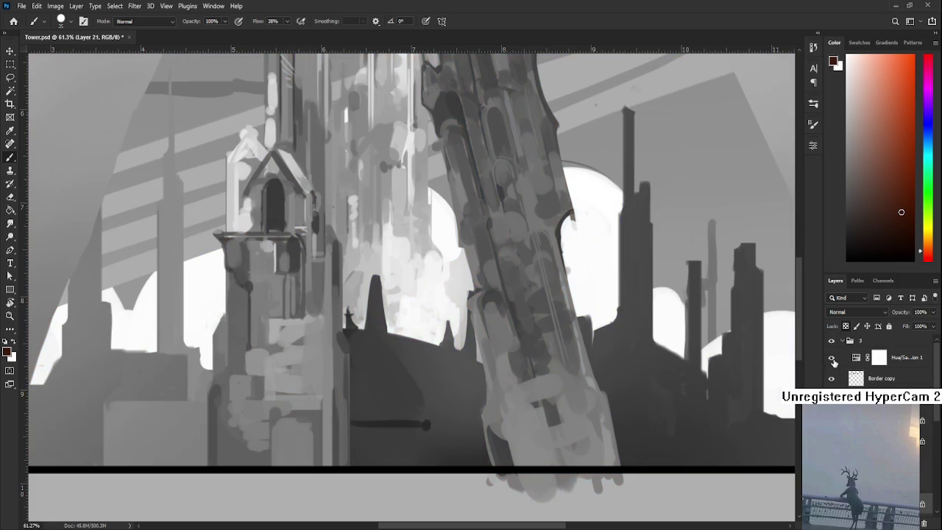
pyautogui.click(832, 358)
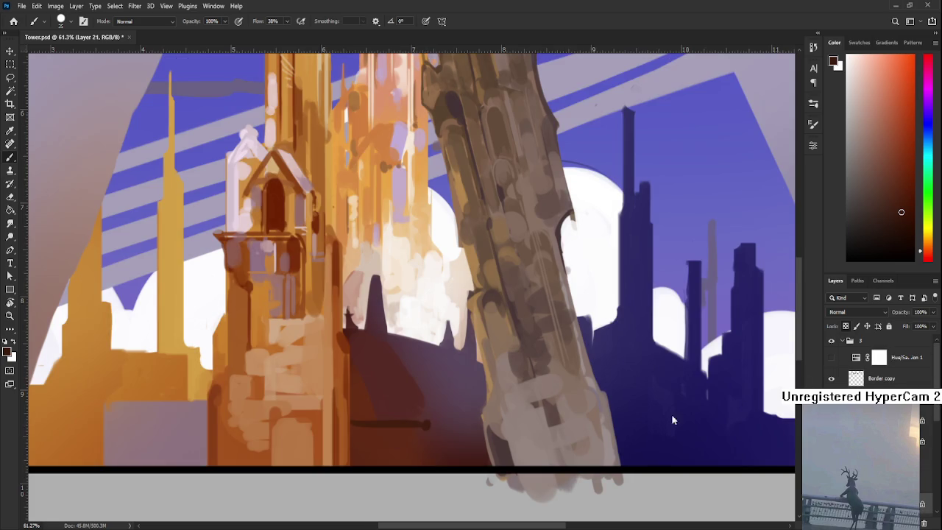
pyautogui.scroll(-3, 420, 343)
pyautogui.moveTo(346, 370)
pyautogui.mouseDown()
pyautogui.moveTo(393, 381)
pyautogui.moveTo(376, 393)
pyautogui.moveTo(398, 401)
pyautogui.moveTo(371, 408)
pyautogui.moveTo(402, 405)
pyautogui.mouseUp()
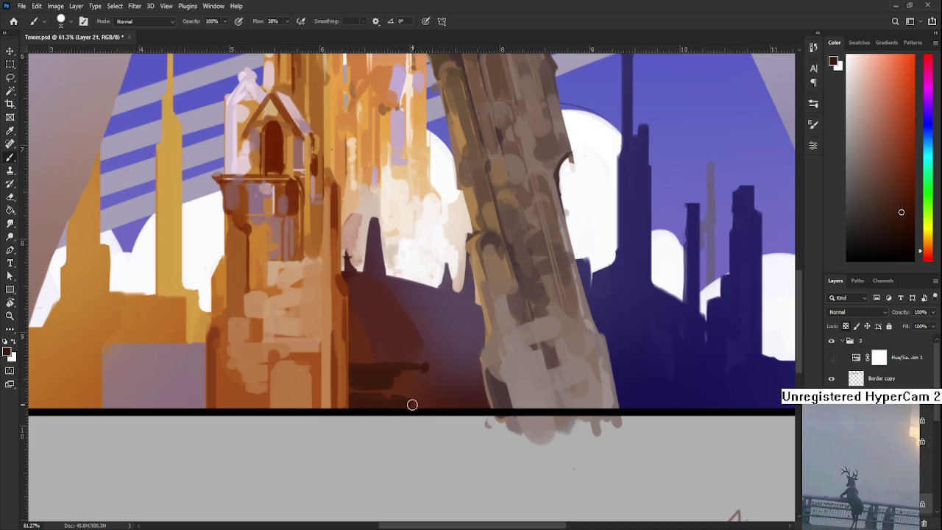
pyautogui.keyDown('alt'); pyautogui.click(371, 359); pyautogui.keyUp('alt')
pyautogui.moveTo(370, 359)
pyautogui.mouseDown()
pyautogui.moveTo(406, 361)
pyautogui.moveTo(362, 369)
pyautogui.moveTo(402, 361)
pyautogui.moveTo(350, 358)
pyautogui.moveTo(421, 365)
pyautogui.mouseUp()
# Step: Darken the area under the line and add small dark strokes along the building's base
pyautogui.keyDown('alt'); pyautogui.click(416, 375); pyautogui.keyUp('alt')
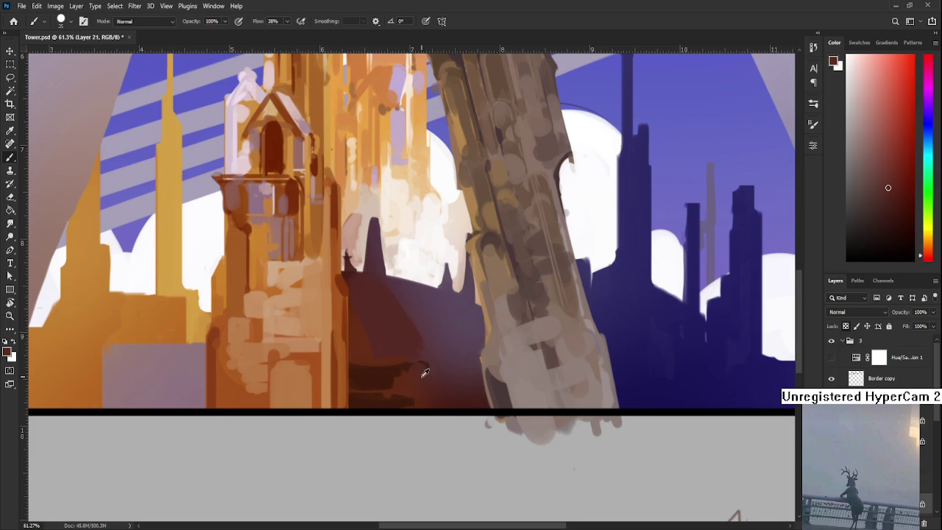
pyautogui.keyDown('alt'); pyautogui.click(390, 374); pyautogui.keyUp('alt')
pyautogui.keyDown('alt'); pyautogui.click(390, 370); pyautogui.keyUp('alt')
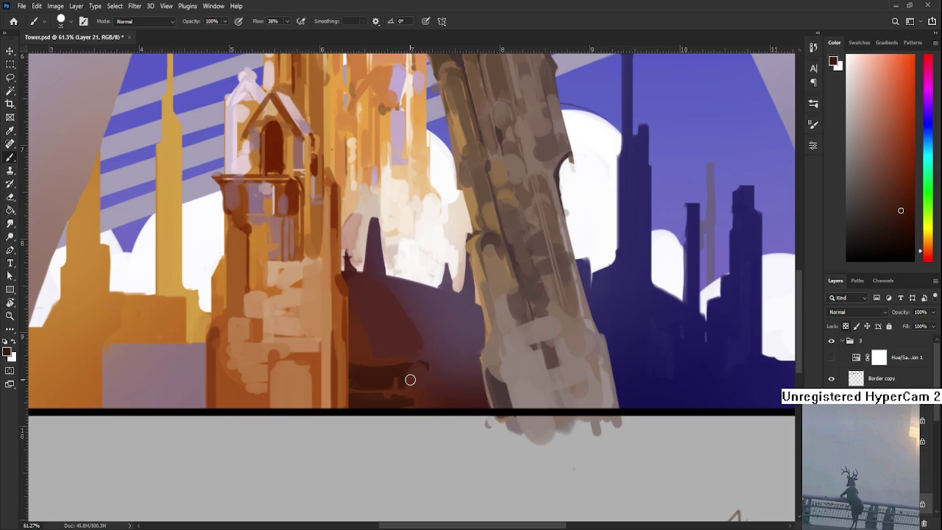
pyautogui.moveTo(417, 385); pyautogui.dragTo(410, 368)
pyautogui.moveTo(420, 400)
pyautogui.mouseDown()
pyautogui.moveTo(437, 368)
pyautogui.moveTo(487, 379)
pyautogui.moveTo(491, 351)
pyautogui.mouseUp()
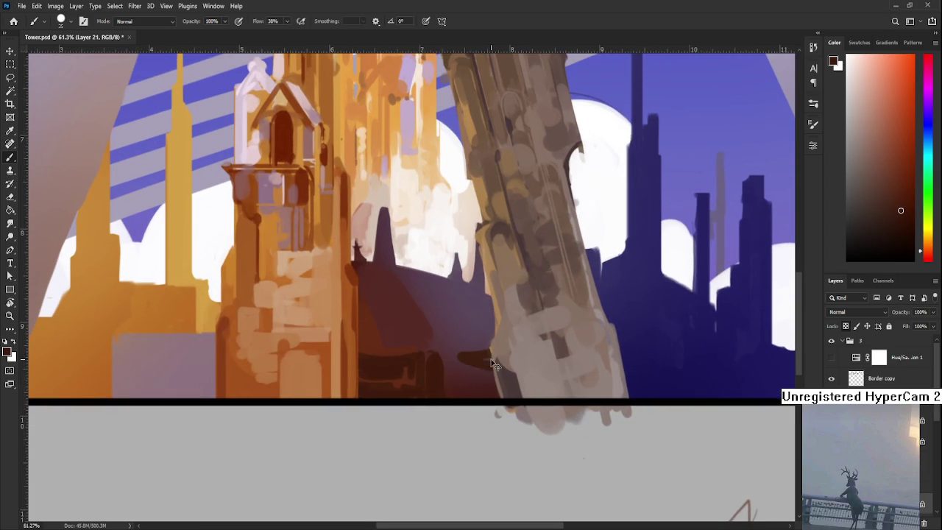
pyautogui.hotkey('ctrl', 'z')
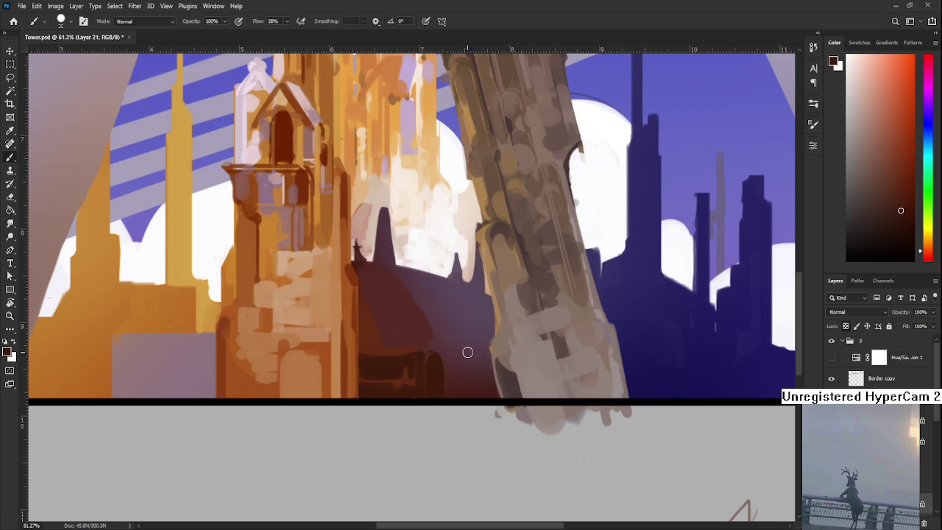
# Step: Try a dark T-shape, then paint a short light beige-grey highlight on the base
pyautogui.moveTo(446, 353)
pyautogui.mouseDown()
pyautogui.moveTo(492, 352)
pyautogui.moveTo(459, 386)
pyautogui.moveTo(482, 381)
pyautogui.moveTo(462, 393)
pyautogui.mouseUp()
pyautogui.hotkey('ctrl', 'z')
pyautogui.keyDown('alt'); pyautogui.click(521, 351); pyautogui.keyUp('alt')
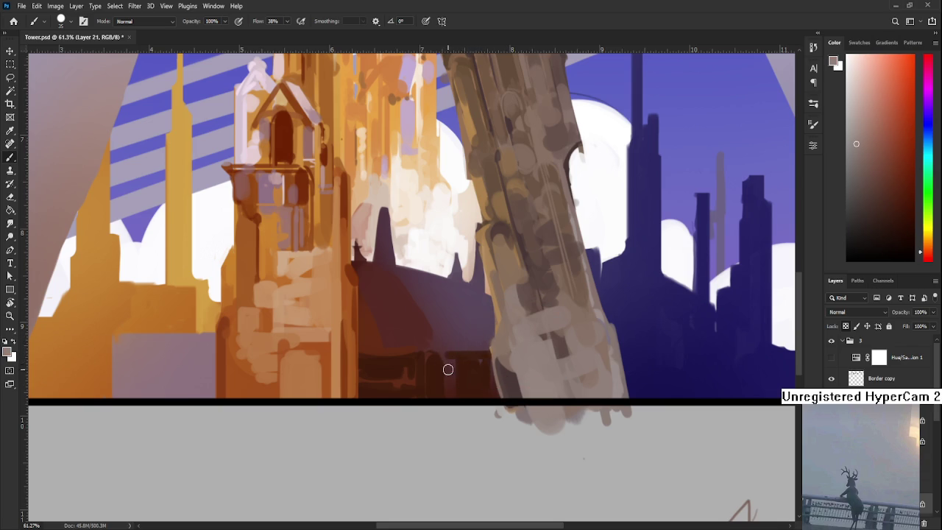
pyautogui.moveTo(410, 358); pyautogui.dragTo(391, 358)
pyautogui.keyDown('alt'); pyautogui.click(416, 354); pyautogui.keyUp('alt')
pyautogui.keyDown('alt'); pyautogui.click(403, 358); pyautogui.keyUp('alt')
pyautogui.keyDown('alt'); pyautogui.click(423, 357); pyautogui.keyUp('alt')
pyautogui.keyDown('alt'); pyautogui.click(421, 354); pyautogui.keyUp('alt')
# Step: Paint three thin light vertical pillars on the building's base with a smaller brush
pyautogui.press('[')
pyautogui.press('[')
pyautogui.press('[')
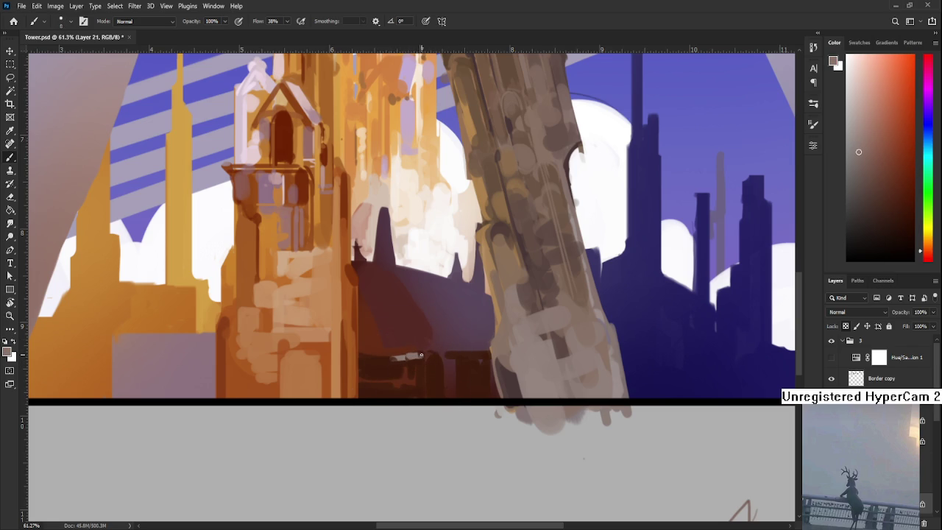
pyautogui.moveTo(425, 352); pyautogui.dragTo(424, 397)
pyautogui.moveTo(443, 362); pyautogui.dragTo(442, 398)
pyautogui.scroll(-1, 443, 354)
pyautogui.moveTo(455, 347); pyautogui.dragTo(454, 387)
pyautogui.scroll(2, 467, 360)
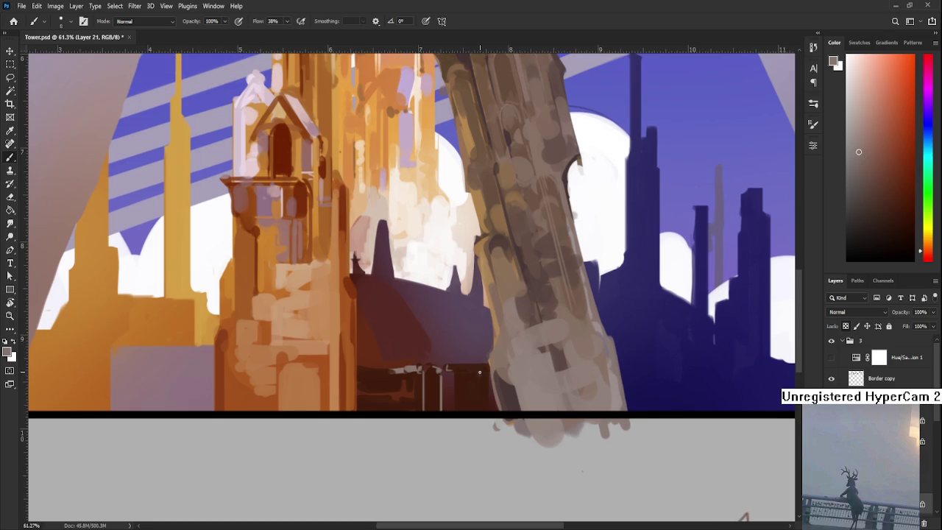
# Step: Fill the doorway gap between the pillars with a darker shade at brush size 40
pyautogui.keyDown('alt'); pyautogui.click(485, 383); pyautogui.keyUp('alt')
pyautogui.keyDown('alt'); pyautogui.click(452, 366); pyautogui.keyUp('alt')
pyautogui.moveTo(452, 366); pyautogui.dragTo(435, 372)
pyautogui.keyDown('alt'); pyautogui.click(435, 390); pyautogui.keyUp('alt')
pyautogui.click(903, 236)
pyautogui.press(']')
pyautogui.press(']')
pyautogui.press(']')
pyautogui.moveTo(432, 371); pyautogui.dragTo(433, 409)
pyautogui.hotkey('ctrl', 'z')
pyautogui.moveTo(431, 368); pyautogui.dragTo(431, 409)
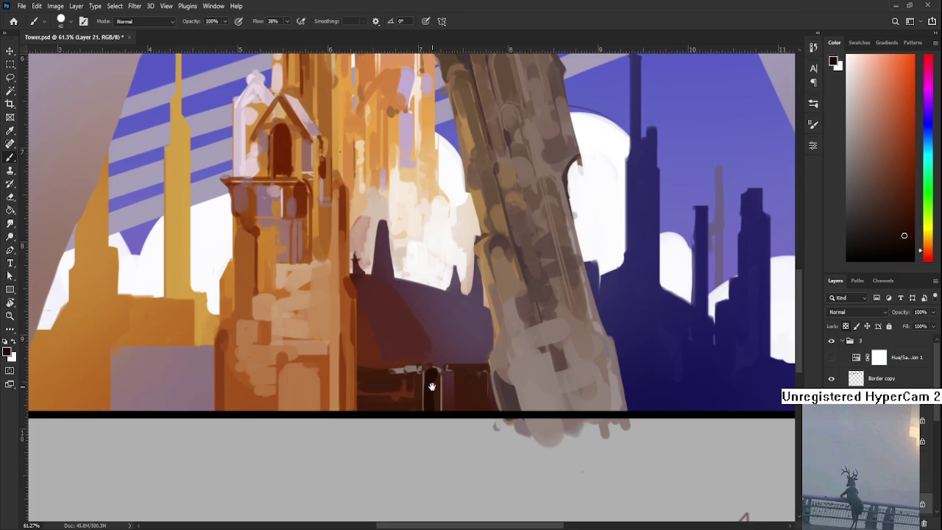
# Step: Sample several colours around the doorway for further touches
pyautogui.scroll(-1, 429, 379)
pyautogui.hscroll(-1, 429, 378)
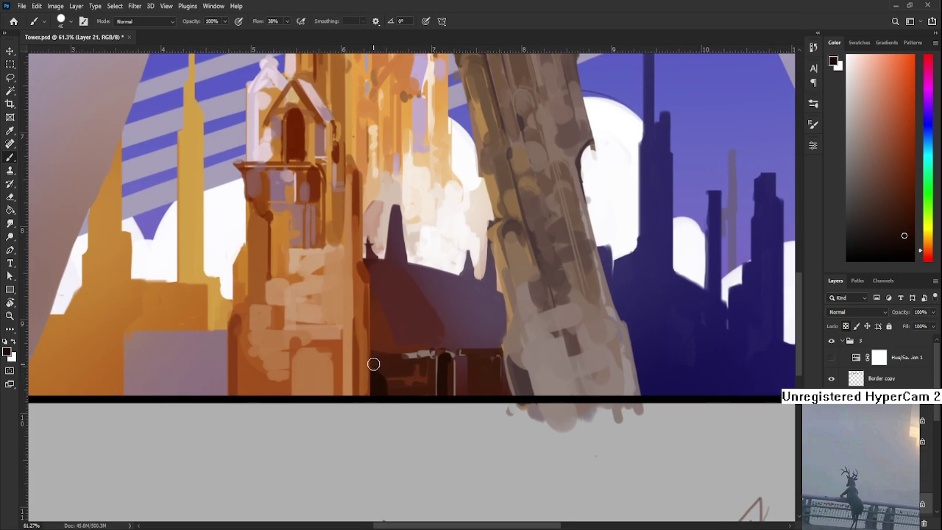
pyautogui.keyDown('alt'); pyautogui.click(379, 359); pyautogui.keyUp('alt')
pyautogui.keyDown('alt'); pyautogui.click(398, 362); pyautogui.keyUp('alt')
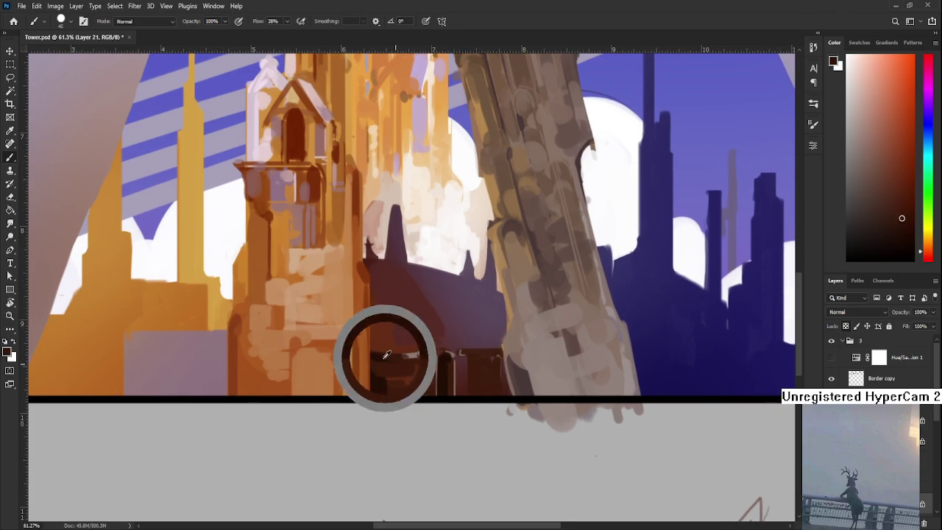
pyautogui.keyDown('alt'); pyautogui.click(382, 353); pyautogui.keyUp('alt')
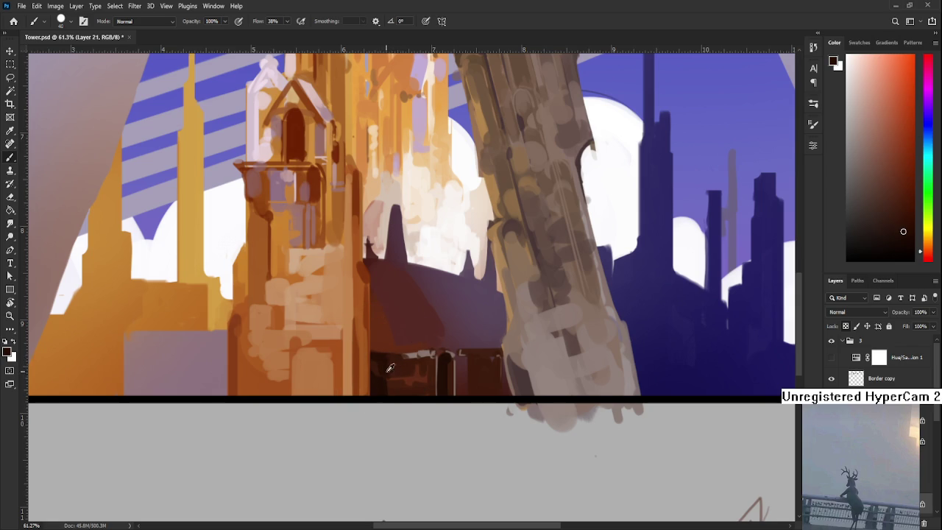
pyautogui.keyDown('alt'); pyautogui.click(385, 358); pyautogui.keyUp('alt')
pyautogui.keyDown('alt'); pyautogui.click(384, 359); pyautogui.keyUp('alt')
pyautogui.scroll(-1, 413, 354)
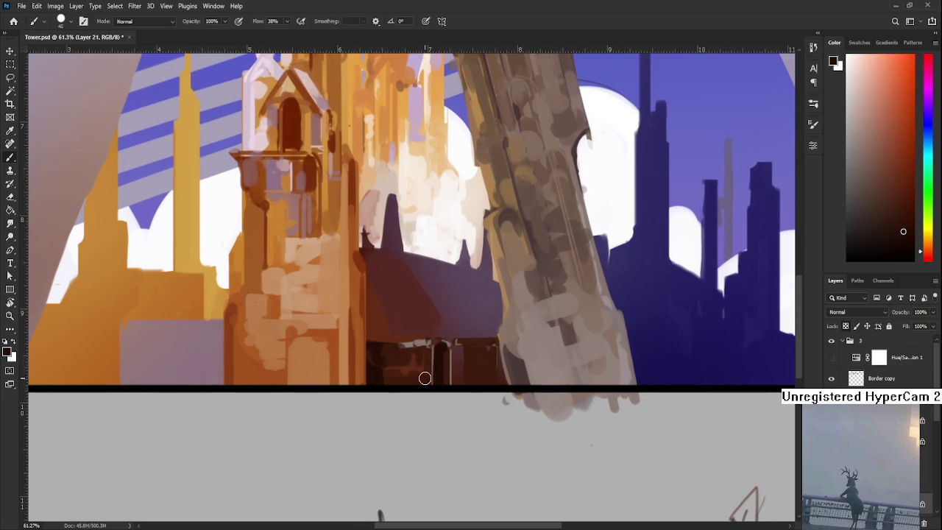
# Step: Repaint the dark doorway area and shrink the brush to 6 for detail work
pyautogui.moveTo(402, 380); pyautogui.dragTo(427, 380)
pyautogui.keyDown('alt'); pyautogui.click(403, 358); pyautogui.keyUp('alt')
pyautogui.press('[')
pyautogui.press('[')
pyautogui.press('[')
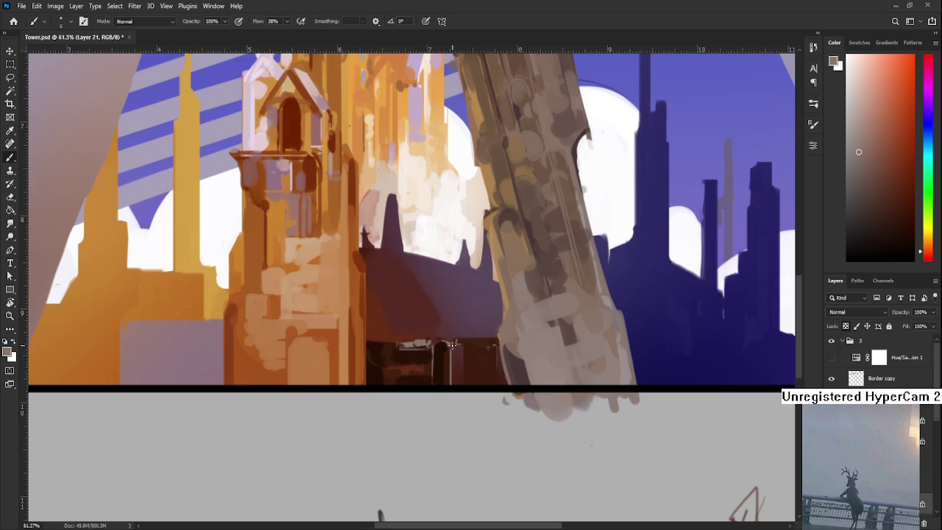
pyautogui.moveTo(418, 341); pyautogui.dragTo(442, 307)
# Step: Sample dark red, greyish-pink and brown tones, then add a short dark stroke on the building
pyautogui.keyDown('alt'); pyautogui.click(441, 308); pyautogui.keyUp('alt')
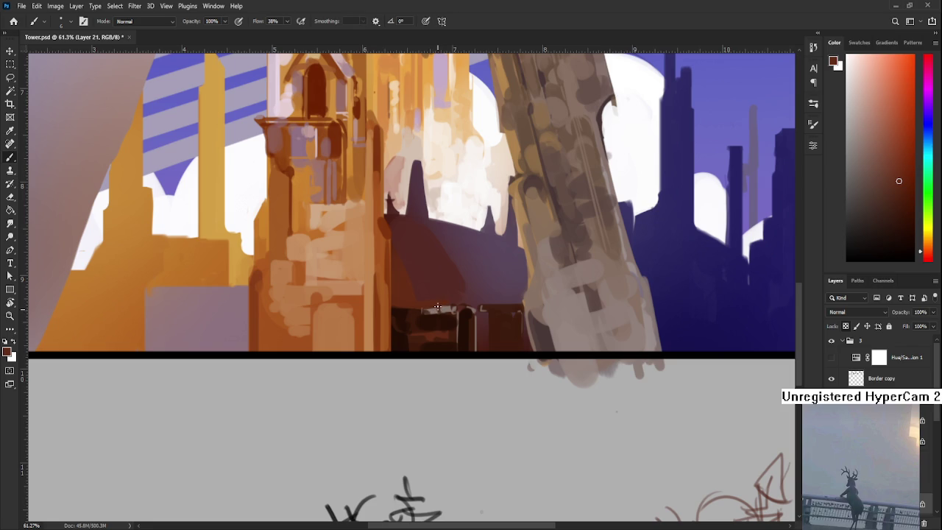
pyautogui.keyDown('alt'); pyautogui.click(436, 308); pyautogui.keyUp('alt')
pyautogui.keyDown('alt'); pyautogui.click(433, 308); pyautogui.keyUp('alt')
pyautogui.keyDown('alt'); pyautogui.click(434, 309); pyautogui.keyUp('alt')
pyautogui.keyDown('alt'); pyautogui.click(438, 308); pyautogui.keyUp('alt')
pyautogui.keyDown('alt'); pyautogui.click(441, 306); pyautogui.keyUp('alt')
pyautogui.keyDown('alt'); pyautogui.click(442, 302); pyautogui.keyUp('alt')
pyautogui.keyDown('alt'); pyautogui.click(442, 306); pyautogui.keyUp('alt')
pyautogui.keyDown('alt'); pyautogui.click(452, 308); pyautogui.keyUp('alt')
pyautogui.keyDown('alt'); pyautogui.click(430, 312); pyautogui.keyUp('alt')
pyautogui.moveTo(423, 316); pyautogui.dragTo(448, 319)
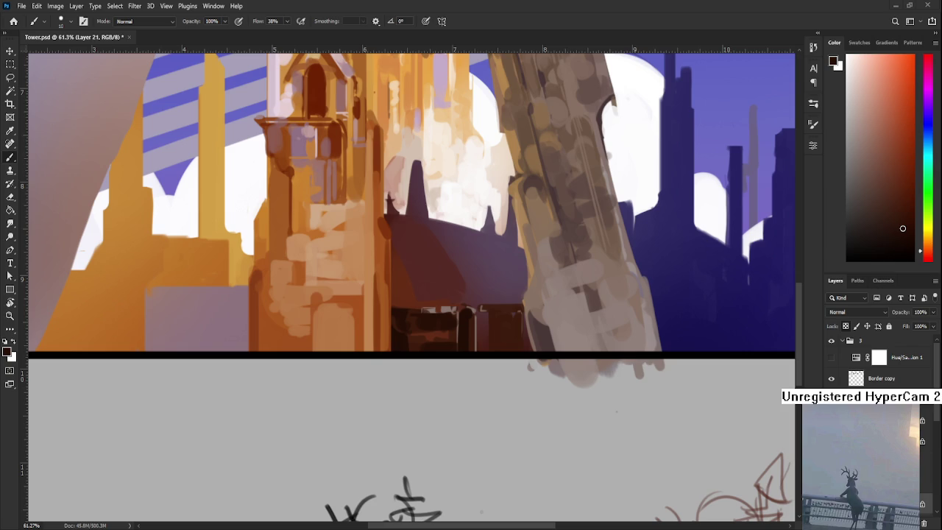
# Step: Sample dark reddish-brown and light grey colours from the painting near the dark building
pyautogui.scroll(-2, 333, 332)
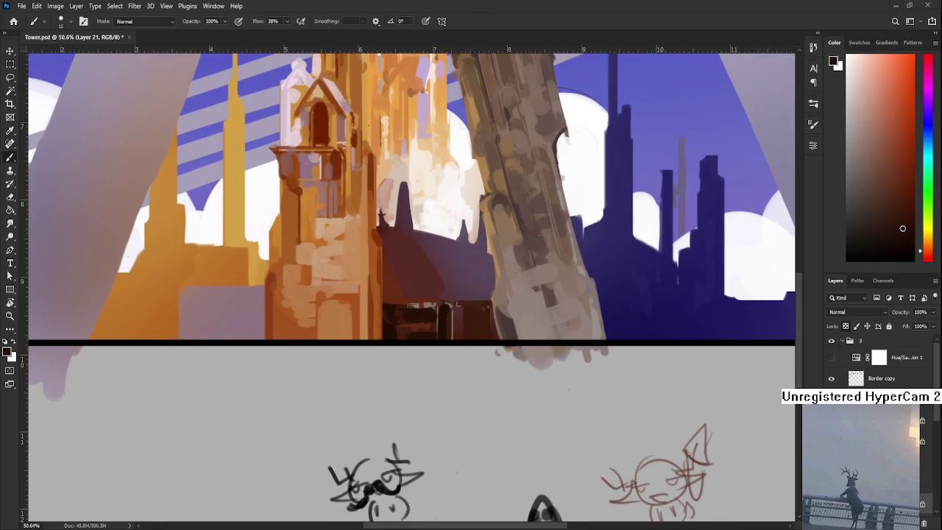
pyautogui.scroll(5, 439, 322)
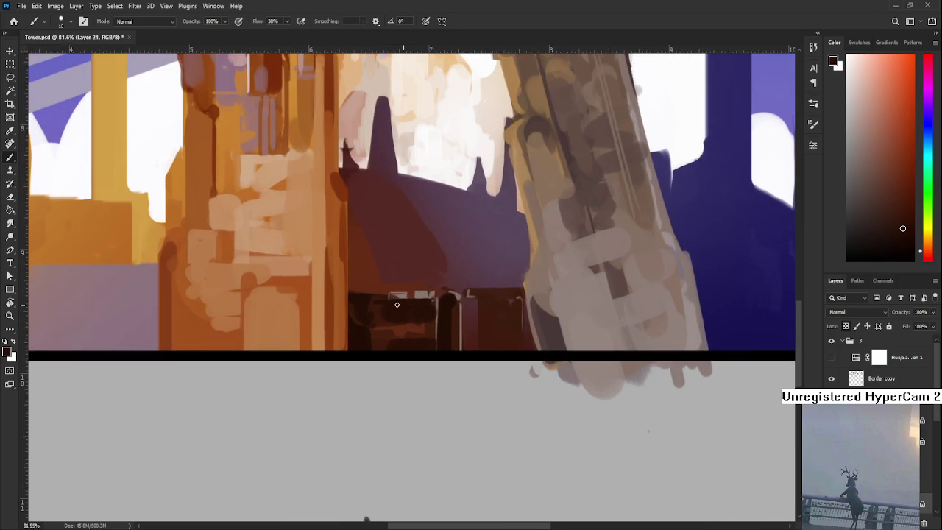
pyautogui.keyDown('alt'); pyautogui.click(412, 293); pyautogui.keyUp('alt')
pyautogui.keyDown('alt'); pyautogui.click(410, 293); pyautogui.keyUp('alt')
pyautogui.keyDown('alt'); pyautogui.click(390, 290); pyautogui.keyUp('alt')
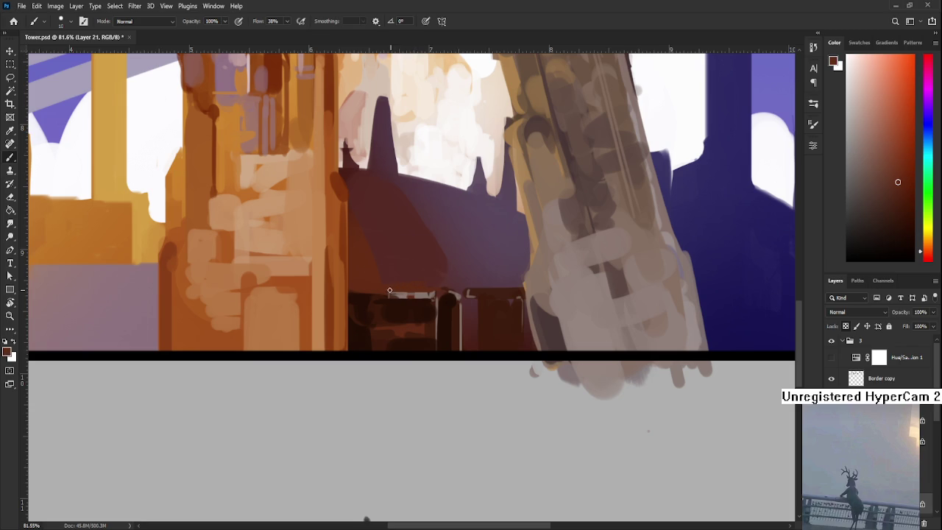
pyautogui.keyDown('alt'); pyautogui.click(433, 293); pyautogui.keyUp('alt')
pyautogui.keyDown('alt'); pyautogui.click(432, 293); pyautogui.keyUp('alt')
pyautogui.keyDown('alt'); pyautogui.click(434, 297); pyautogui.keyUp('alt')
pyautogui.keyDown('alt'); pyautogui.click(436, 297); pyautogui.keyUp('alt')
pyautogui.keyDown('alt'); pyautogui.click(439, 293); pyautogui.keyUp('alt')
pyautogui.keyDown('alt'); pyautogui.click(439, 288); pyautogui.keyUp('alt')
# Step: Bring the dark building's doorway into view and dab light grey over it
pyautogui.scroll(-3, 436, 292)
pyautogui.scroll(1, 441, 285)
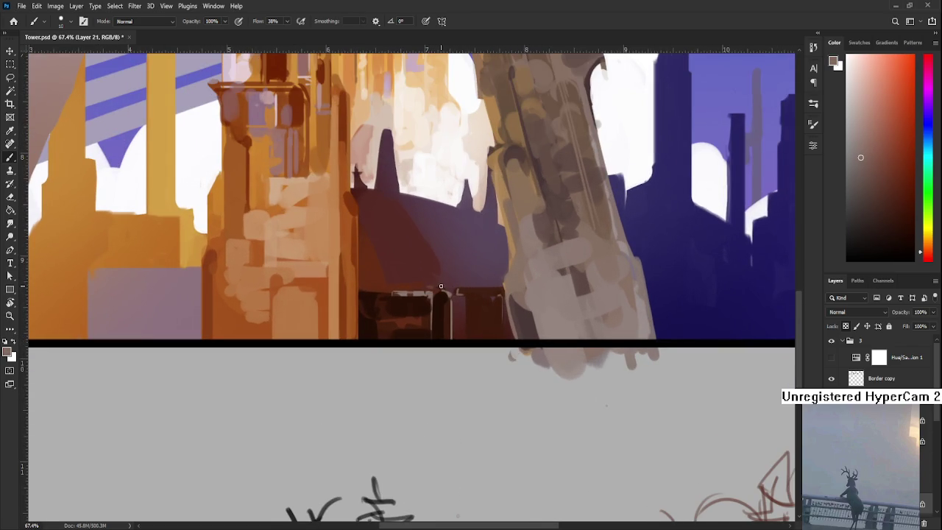
pyautogui.keyDown('alt'); pyautogui.click(434, 293); pyautogui.keyUp('alt')
pyautogui.moveTo(393, 324); pyautogui.dragTo(416, 317)
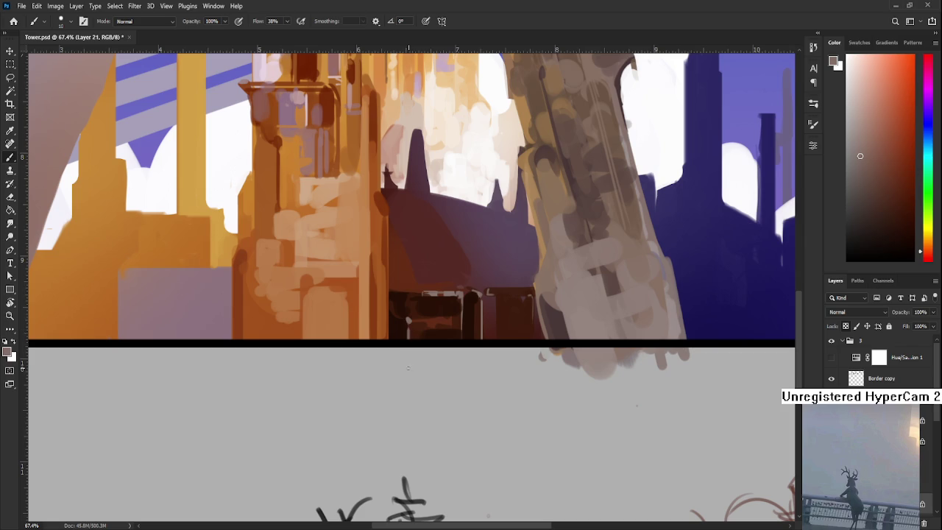
pyautogui.keyDown('alt'); pyautogui.click(408, 329); pyautogui.keyUp('alt')
pyautogui.moveTo(494, 322); pyautogui.dragTo(405, 343)
pyautogui.keyDown('alt'); pyautogui.click(390, 353); pyautogui.keyUp('alt')
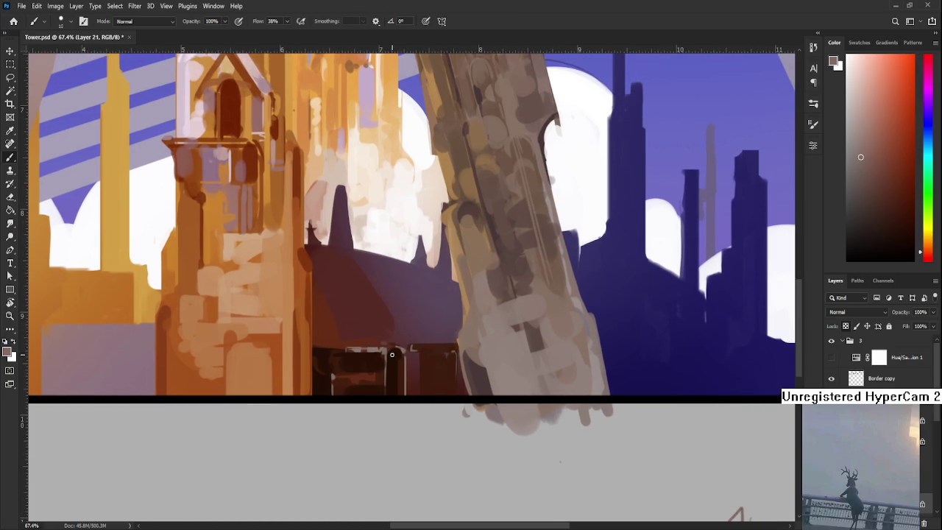
pyautogui.moveTo(393, 359); pyautogui.dragTo(391, 354)
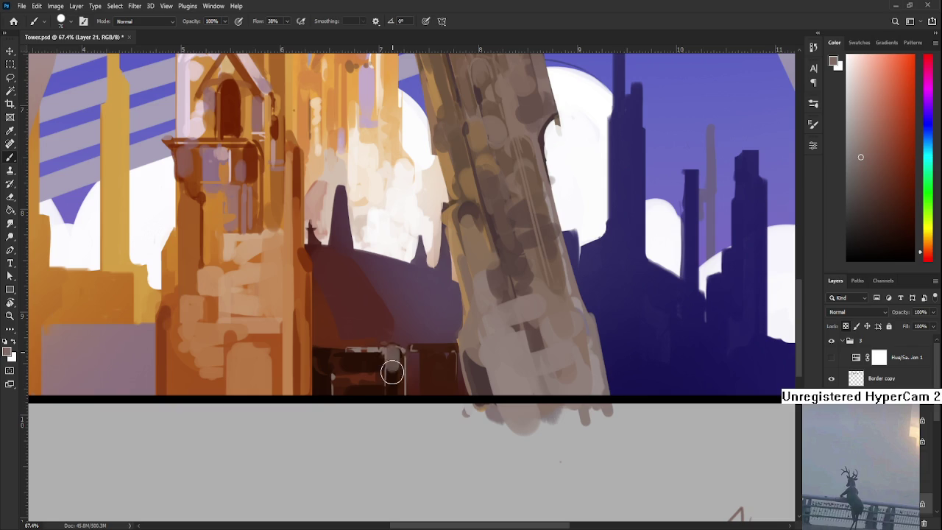
# Step: Sample darker browns around the doorway and paint a dark brown stroke on its left
pyautogui.keyDown('alt'); pyautogui.click(395, 372); pyautogui.keyUp('alt')
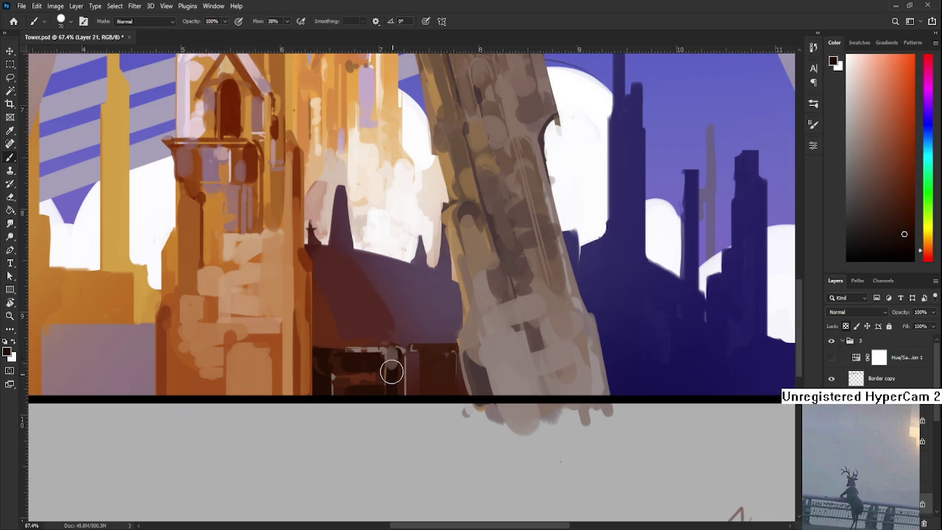
pyautogui.keyDown('alt'); pyautogui.click(389, 358); pyautogui.keyUp('alt')
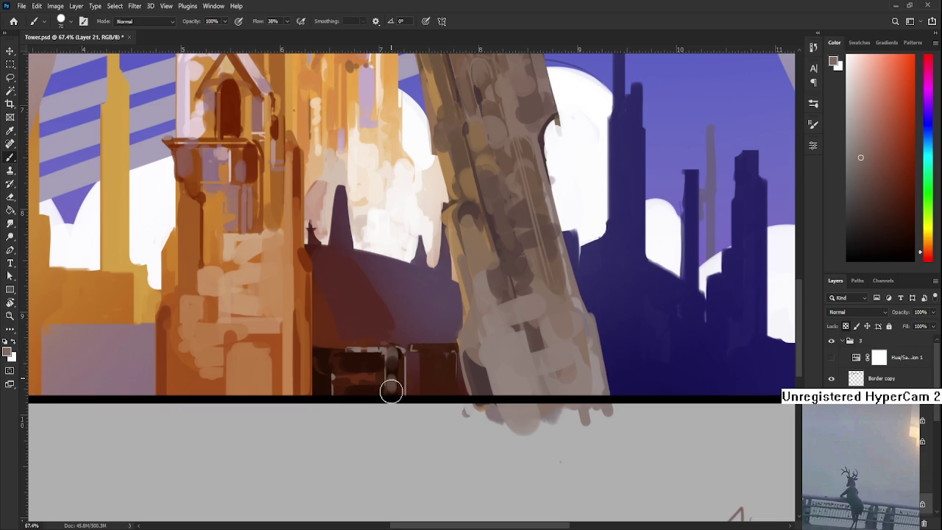
pyautogui.keyDown('alt'); pyautogui.click(389, 363); pyautogui.keyUp('alt')
pyautogui.moveTo(394, 418)
pyautogui.mouseDown()
pyautogui.moveTo(442, 379)
pyautogui.moveTo(444, 358)
pyautogui.mouseUp()
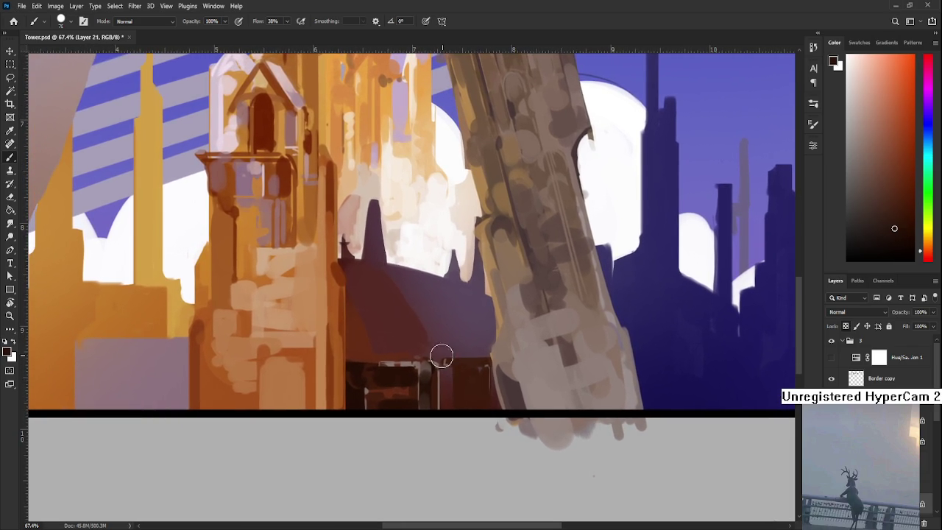
pyautogui.keyDown('alt'); pyautogui.click(363, 360); pyautogui.keyUp('alt')
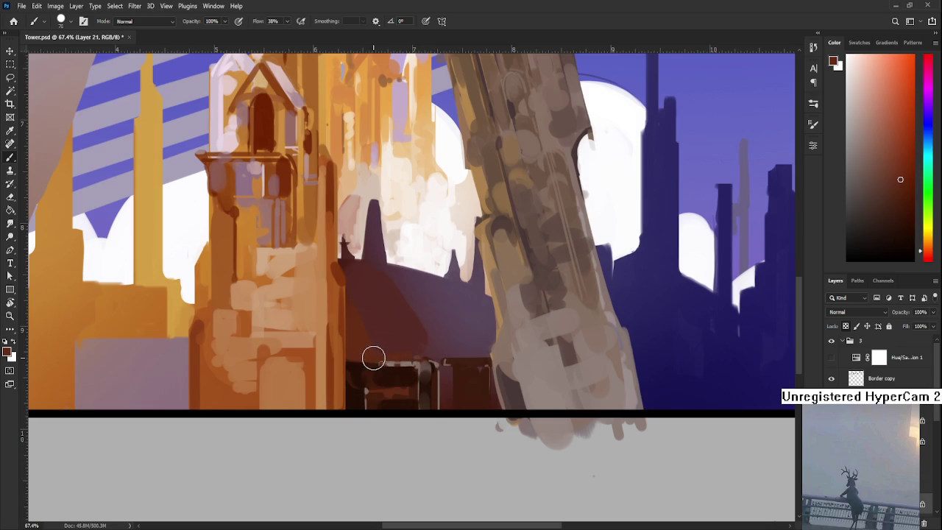
pyautogui.keyDown('alt'); pyautogui.click(391, 368); pyautogui.keyUp('alt')
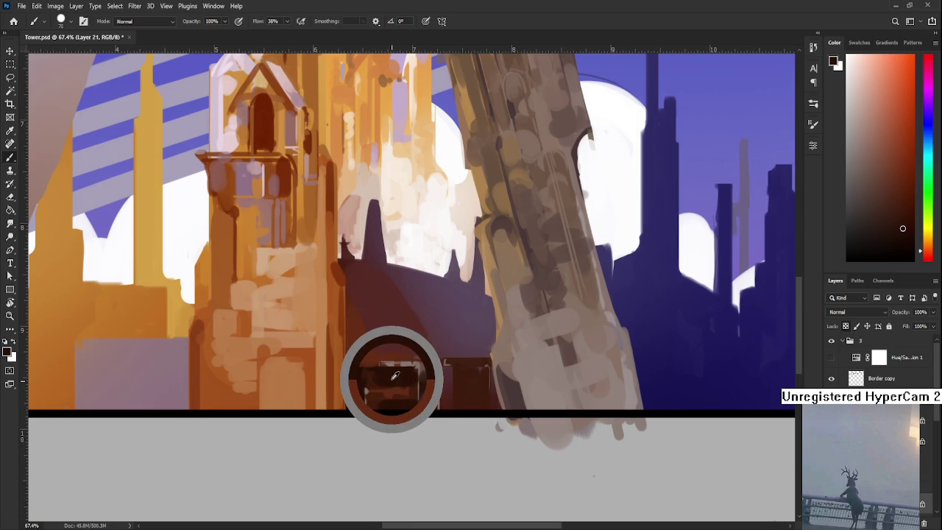
pyautogui.moveTo(351, 327); pyautogui.dragTo(354, 342)
# Step: Darken the doorway's left edge with another dark brown stroke
pyautogui.keyDown('alt'); pyautogui.click(347, 308); pyautogui.keyUp('alt')
pyautogui.keyDown('alt'); pyautogui.click(344, 350); pyautogui.keyUp('alt')
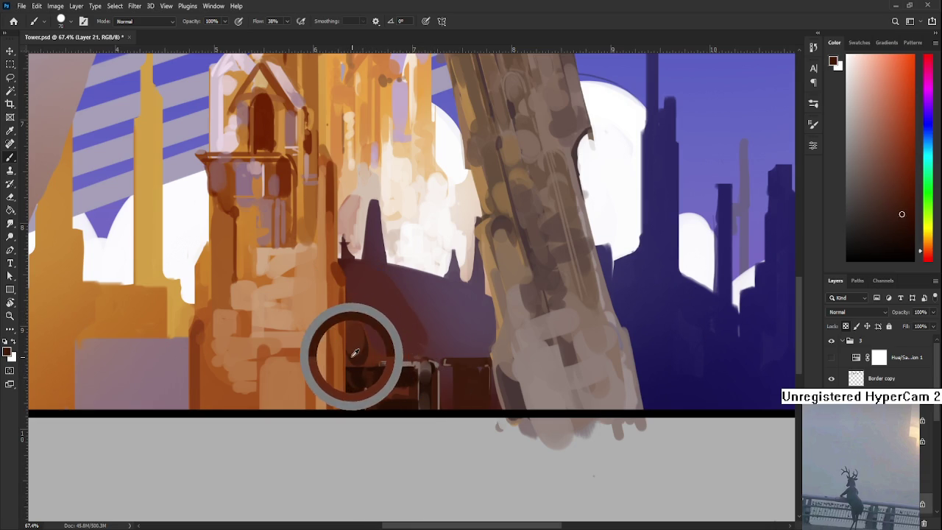
pyautogui.keyDown('alt'); pyautogui.click(356, 356); pyautogui.keyUp('alt')
pyautogui.keyDown('alt'); pyautogui.click(357, 352); pyautogui.keyUp('alt')
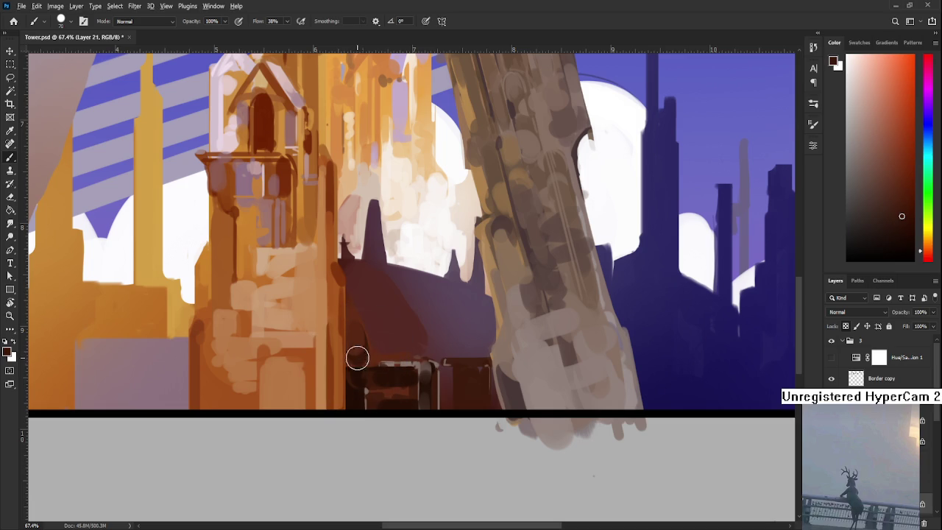
pyautogui.moveTo(350, 325); pyautogui.dragTo(361, 355)
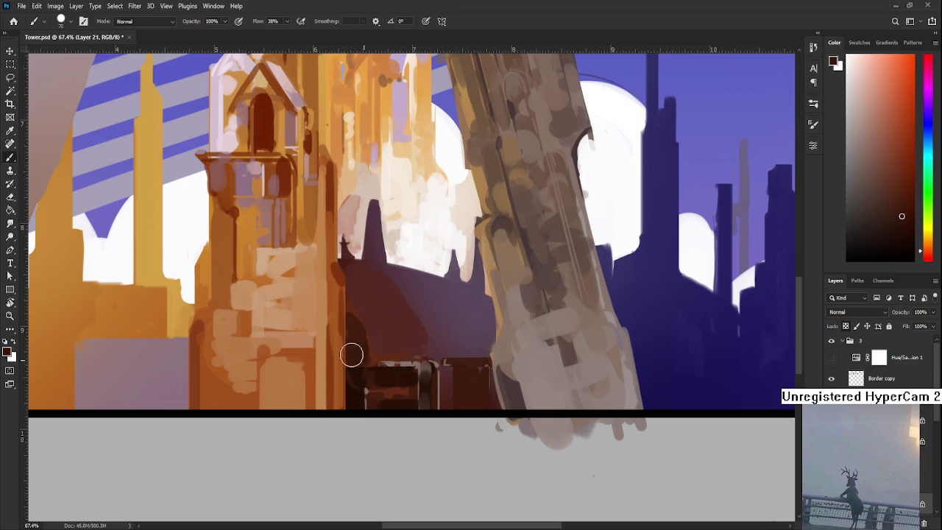
pyautogui.keyDown('alt'); pyautogui.click(352, 309); pyautogui.keyUp('alt')
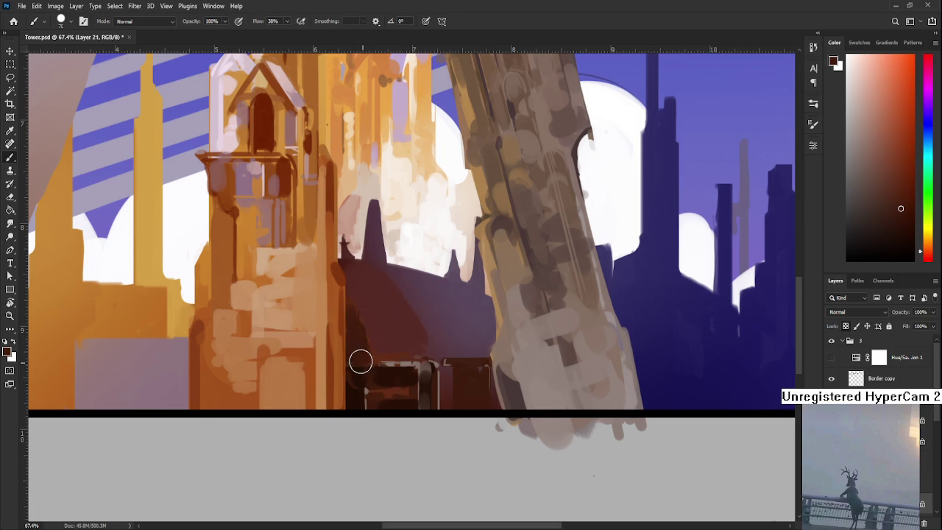
pyautogui.scroll(-3, 390, 360)
pyautogui.scroll(-1, 420, 343)
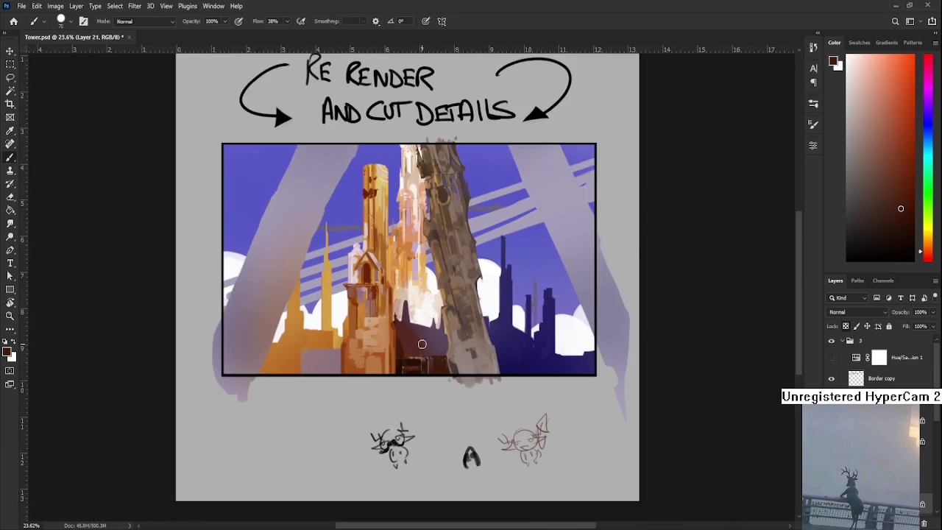
# Step: Check values in greyscale, then paint two dark curved strokes across the domed roof
pyautogui.scroll(3, 422, 343)
pyautogui.click(831, 357)
pyautogui.click(831, 357)
pyautogui.scroll(2, 431, 441)
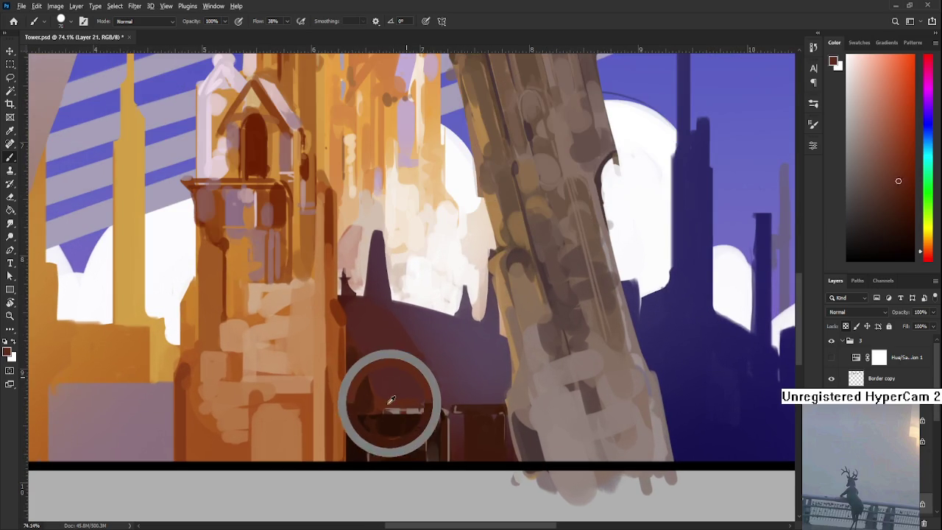
pyautogui.moveTo(394, 398); pyautogui.dragTo(374, 403)
pyautogui.moveTo(355, 351); pyautogui.dragTo(367, 395)
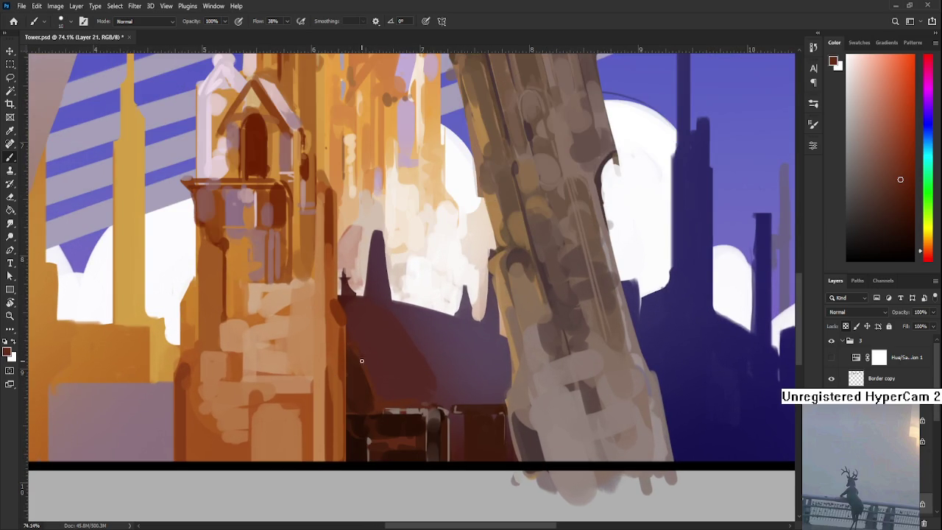
pyautogui.keyDown('alt'); pyautogui.click(368, 359); pyautogui.keyUp('alt')
pyautogui.keyDown('alt'); pyautogui.click(364, 366); pyautogui.keyUp('alt')
pyautogui.press('[')
pyautogui.press('[')
pyautogui.press(']')
pyautogui.moveTo(350, 336)
pyautogui.mouseDown()
pyautogui.moveTo(420, 342)
pyautogui.moveTo(355, 360)
pyautogui.moveTo(427, 378)
pyautogui.moveTo(400, 385)
pyautogui.moveTo(435, 377)
pyautogui.moveTo(362, 361)
pyautogui.moveTo(410, 361)
pyautogui.moveTo(395, 358)
pyautogui.moveTo(381, 372)
pyautogui.moveTo(420, 372)
pyautogui.moveTo(364, 366)
pyautogui.moveTo(429, 383)
pyautogui.moveTo(416, 368)
pyautogui.moveTo(431, 388)
pyautogui.mouseUp()
# Step: Paint light mauve horizontal strokes on the roof, shifting the colour toward red
pyautogui.keyDown('alt'); pyautogui.click(429, 372); pyautogui.keyUp('alt')
pyautogui.keyDown('alt'); pyautogui.click(360, 368); pyautogui.keyUp('alt')
pyautogui.keyDown('alt'); pyautogui.click(442, 365); pyautogui.keyUp('alt')
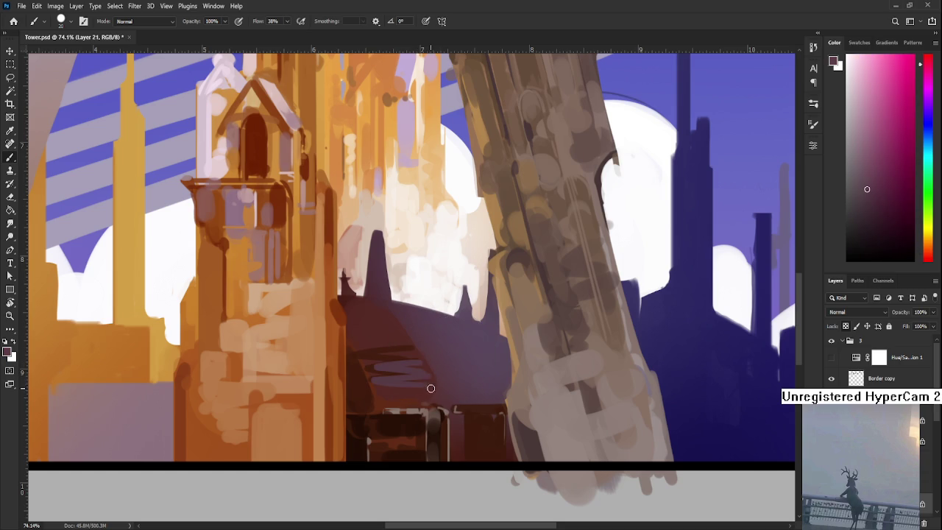
pyautogui.keyDown('alt'); pyautogui.click(411, 358); pyautogui.keyUp('alt')
pyautogui.moveTo(411, 356); pyautogui.dragTo(412, 386)
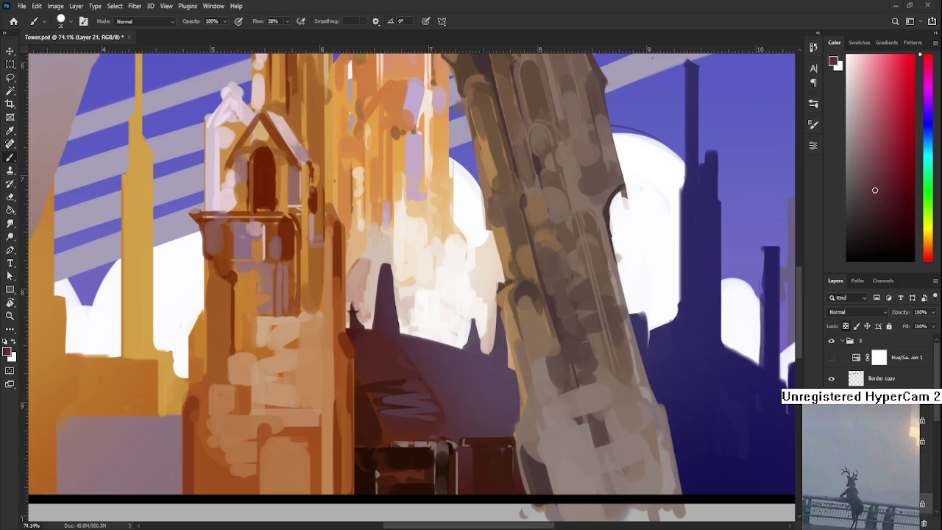
# Step: Paint dark orange-brown strokes on the roof with a larger brush
pyautogui.moveTo(387, 357); pyautogui.dragTo(396, 355)
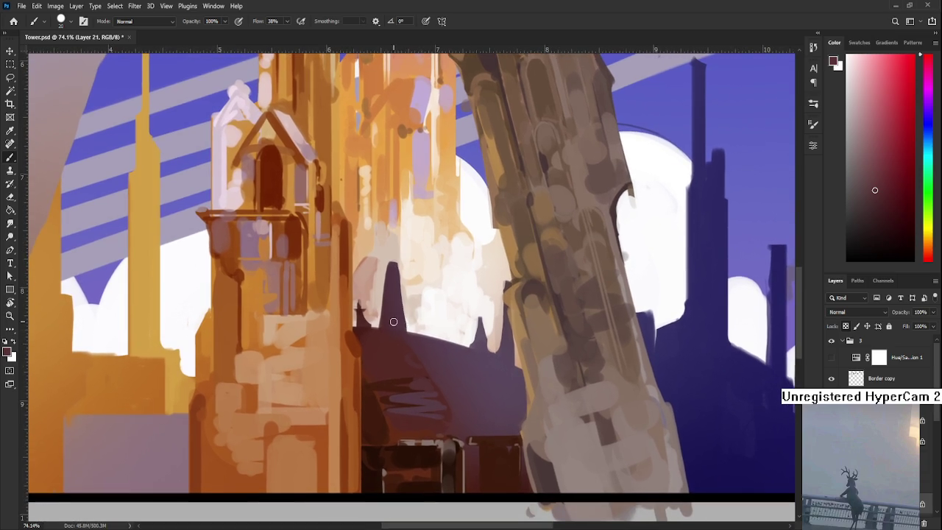
pyautogui.keyDown('alt'); pyautogui.click(389, 368); pyautogui.keyUp('alt')
pyautogui.keyDown('alt'); pyautogui.click(385, 376); pyautogui.keyUp('alt')
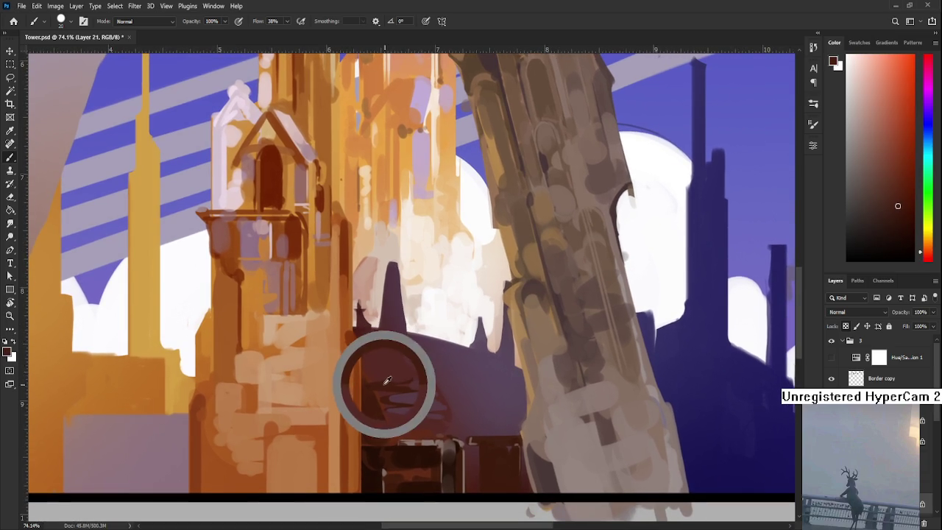
pyautogui.press(']')
pyautogui.press(']')
pyautogui.press(']')
pyautogui.moveTo(383, 368)
pyautogui.mouseDown()
pyautogui.moveTo(419, 359)
pyautogui.moveTo(406, 359)
pyautogui.mouseUp()
# Step: Cover the maroon roof patch with mauve and add a small dark mauve stroke
pyautogui.keyDown('alt'); pyautogui.click(388, 346); pyautogui.keyUp('alt')
pyautogui.keyDown('alt'); pyautogui.click(416, 397); pyautogui.keyUp('alt')
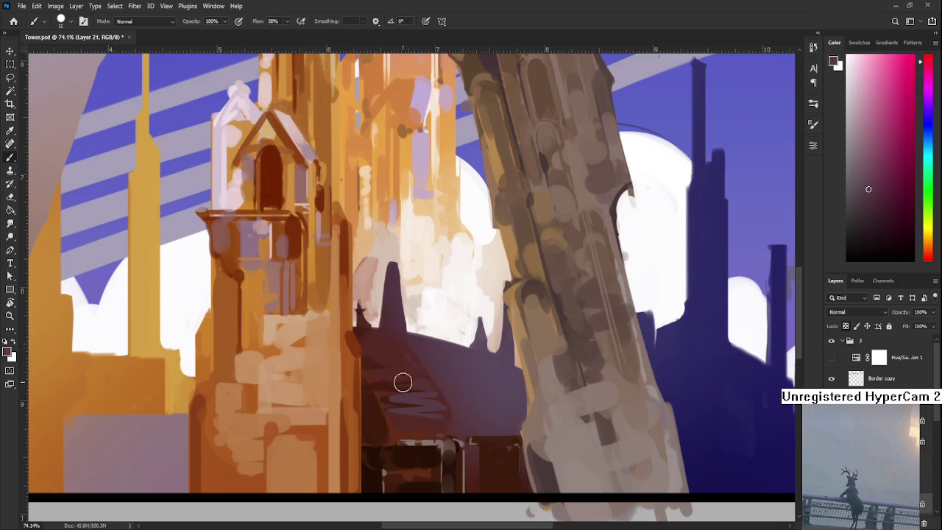
pyautogui.moveTo(417, 374)
pyautogui.mouseDown()
pyautogui.moveTo(382, 364)
pyautogui.moveTo(386, 341)
pyautogui.moveTo(402, 349)
pyautogui.moveTo(379, 329)
pyautogui.moveTo(383, 353)
pyautogui.moveTo(347, 372)
pyautogui.moveTo(413, 366)
pyautogui.mouseUp()
pyautogui.press('[')
pyautogui.press('[')
pyautogui.press('[')
pyautogui.press(']')
pyautogui.press(']')
pyautogui.press(']')
pyautogui.keyDown('alt'); pyautogui.click(456, 387); pyautogui.keyUp('alt')
pyautogui.keyDown('alt'); pyautogui.click(448, 393); pyautogui.keyUp('alt')
pyautogui.moveTo(438, 379); pyautogui.dragTo(463, 394)
# Step: Smooth the pinkish mauve roof paint, lightening the diagonal shadow and darkening the vertical streak
pyautogui.keyDown('alt'); pyautogui.click(462, 370); pyautogui.keyUp('alt')
pyautogui.keyDown('alt'); pyautogui.click(452, 391); pyautogui.keyUp('alt')
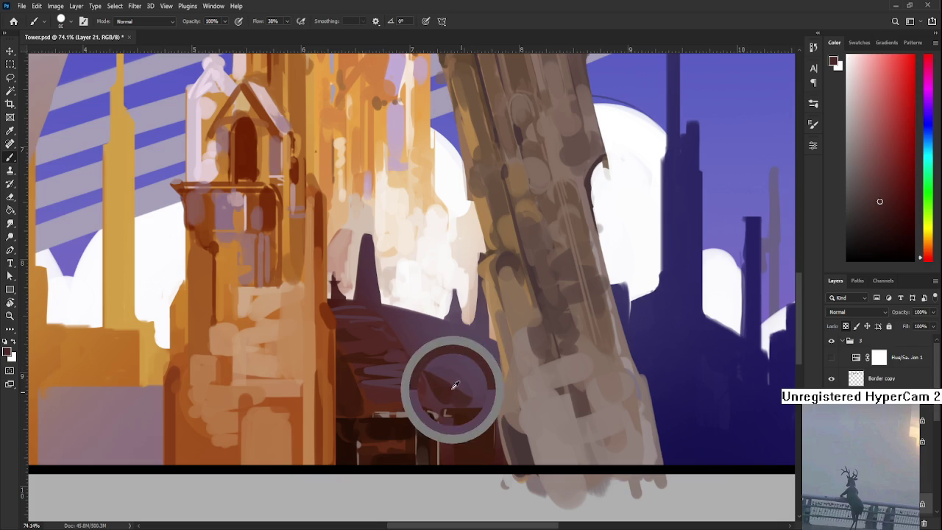
pyautogui.keyDown('alt'); pyautogui.click(465, 370); pyautogui.keyUp('alt')
pyautogui.keyDown('alt'); pyautogui.click(450, 374); pyautogui.keyUp('alt')
pyautogui.keyDown('alt'); pyautogui.click(446, 382); pyautogui.keyUp('alt')
pyautogui.moveTo(432, 373)
pyautogui.mouseDown()
pyautogui.moveTo(471, 383)
pyautogui.moveTo(495, 438)
pyautogui.mouseUp()
pyautogui.keyDown('alt'); pyautogui.click(464, 379); pyautogui.keyUp('alt')
pyautogui.keyDown('alt'); pyautogui.click(473, 389); pyautogui.keyUp('alt')
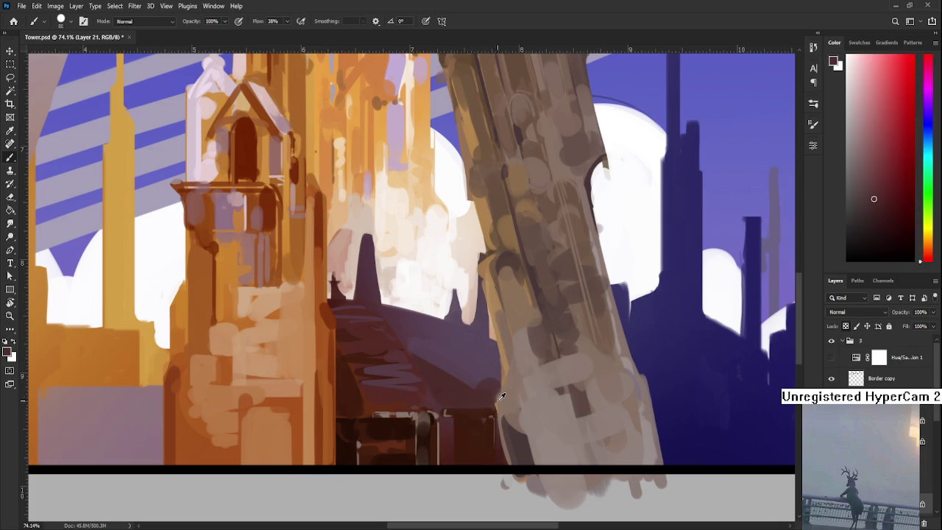
pyautogui.keyDown('alt'); pyautogui.click(483, 373); pyautogui.keyUp('alt')
# Step: Darken the leaning stone tower's lower-left edge with a resized brush
pyautogui.scroll(-1, 482, 383)
pyautogui.keyDown('alt'); pyautogui.click(471, 386); pyautogui.keyUp('alt')
pyautogui.press('[')
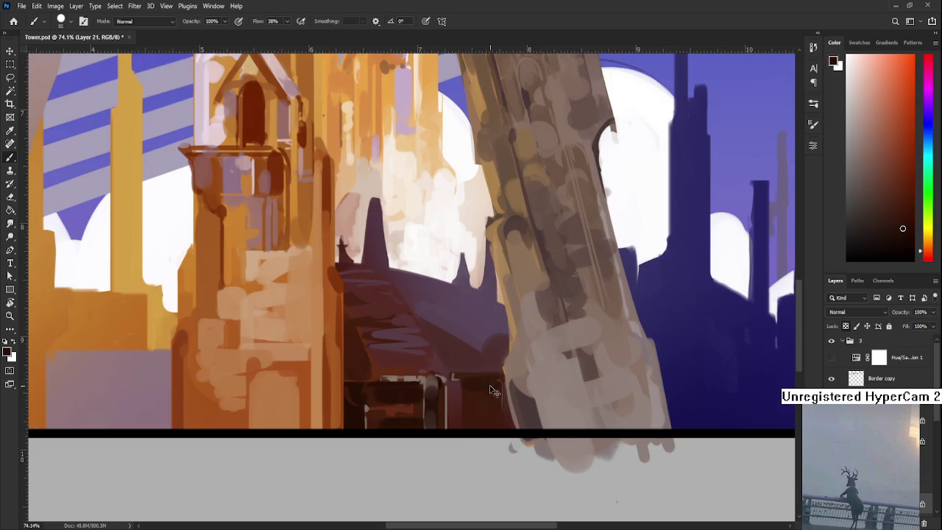
pyautogui.press('[')
pyautogui.press('[')
pyautogui.press('[')
pyautogui.press('[')
pyautogui.press('[')
pyautogui.press('[')
pyautogui.press('[')
pyautogui.press('[')
pyautogui.press('[')
pyautogui.press('[')
pyautogui.press(']')
pyautogui.press(']')
pyautogui.press(']')
pyautogui.moveTo(498, 383); pyautogui.dragTo(515, 420)
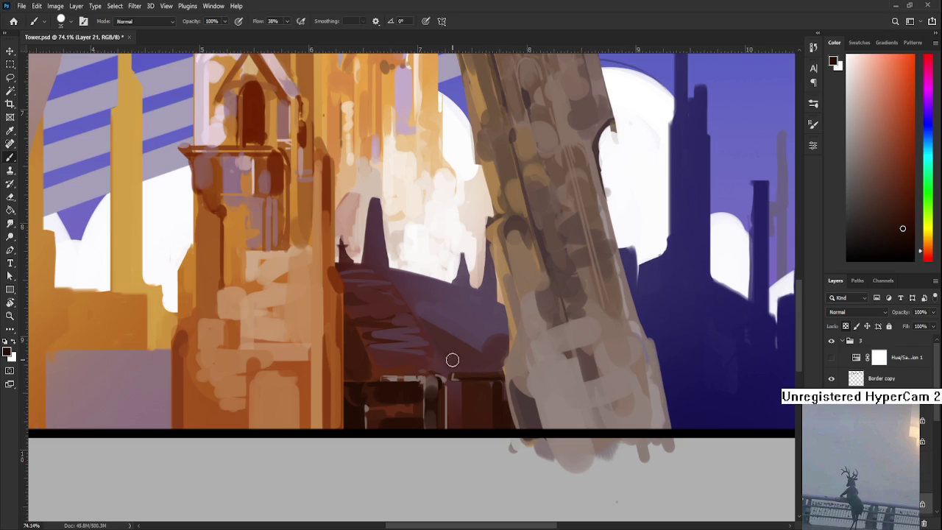
pyautogui.scroll(-5, 298, 356)
pyautogui.scroll(4, 374, 308)
pyautogui.scroll(1, 374, 307)
pyautogui.scroll(1, 372, 305)
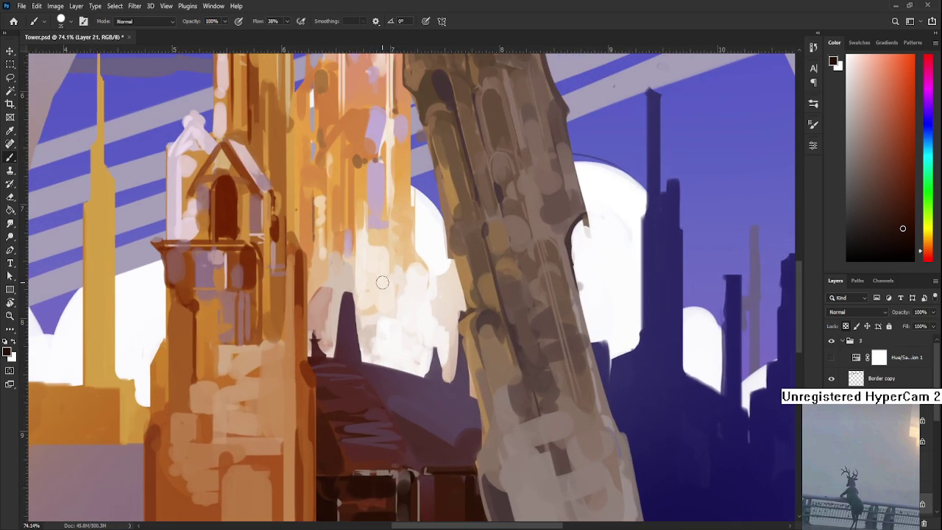
# Step: Zoom in and erase along the dark spire's left edge to slim it
pyautogui.press('e')
pyautogui.moveTo(355, 289); pyautogui.dragTo(364, 353)
pyautogui.hotkey('ctrl', 'z')
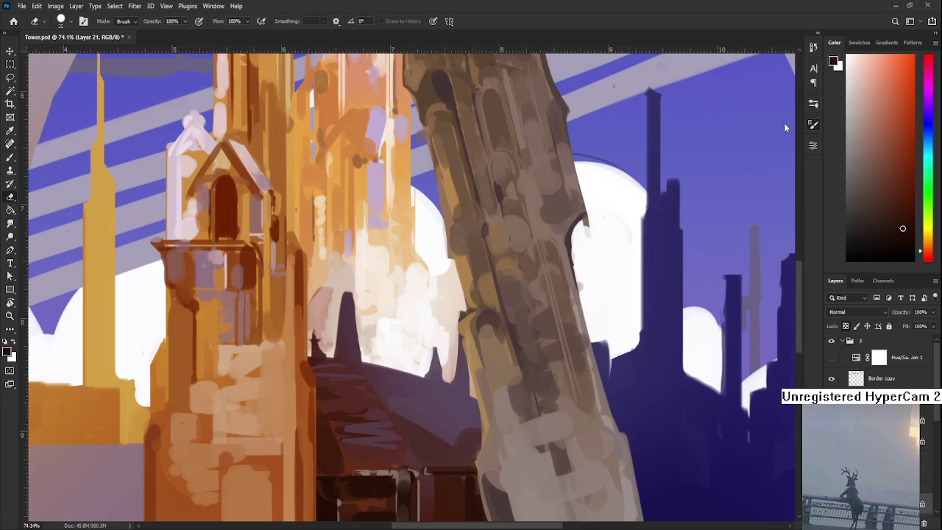
pyautogui.scroll(3, 432, 298)
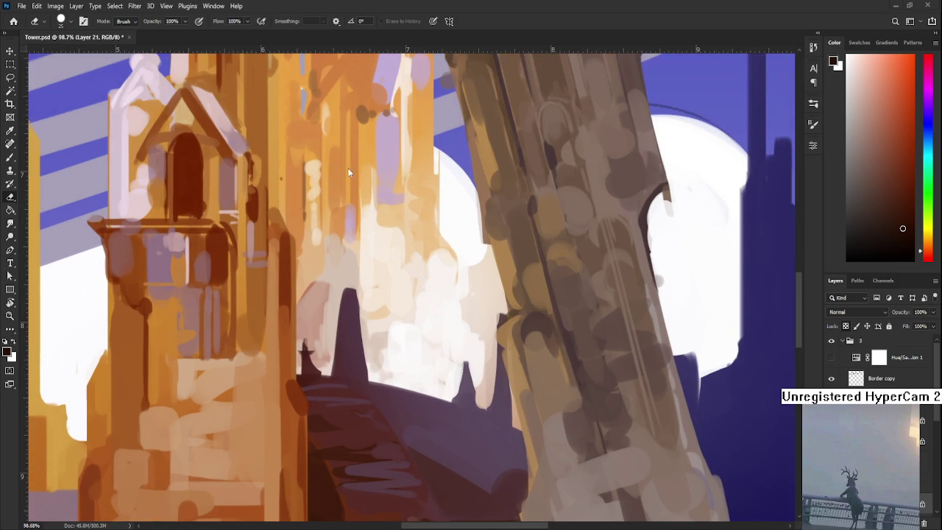
pyautogui.scroll(3, 418, 258)
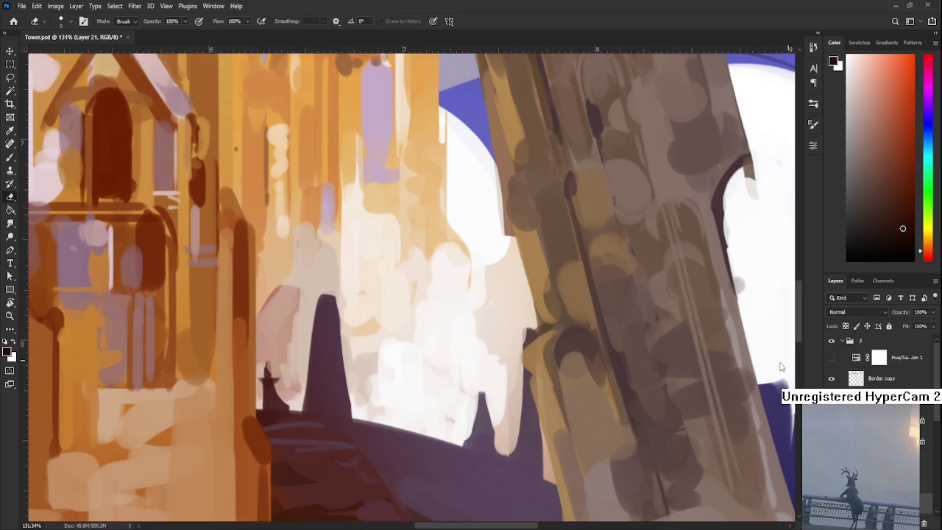
pyautogui.scroll(-2, 441, 351)
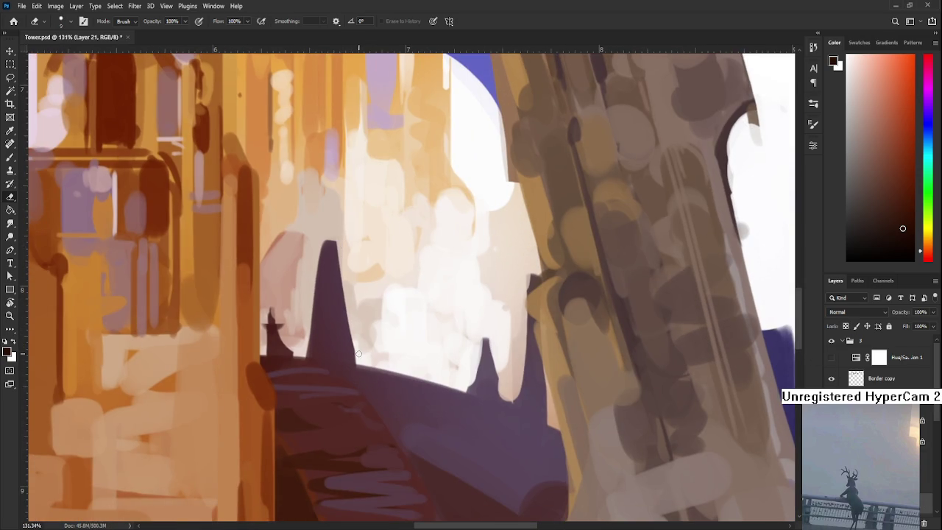
pyautogui.scroll(1, 373, 275)
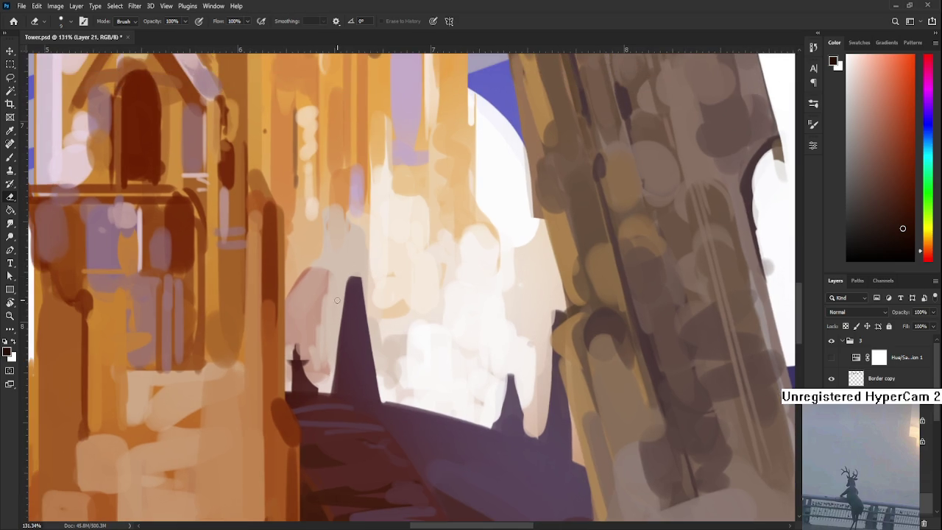
pyautogui.moveTo(337, 321); pyautogui.dragTo(334, 350)
# Step: Sample the spire's dark purple with a much smaller brush, then return to the Eraser
pyautogui.press('b')
pyautogui.keyDown('alt'); pyautogui.click(356, 285); pyautogui.keyUp('alt')
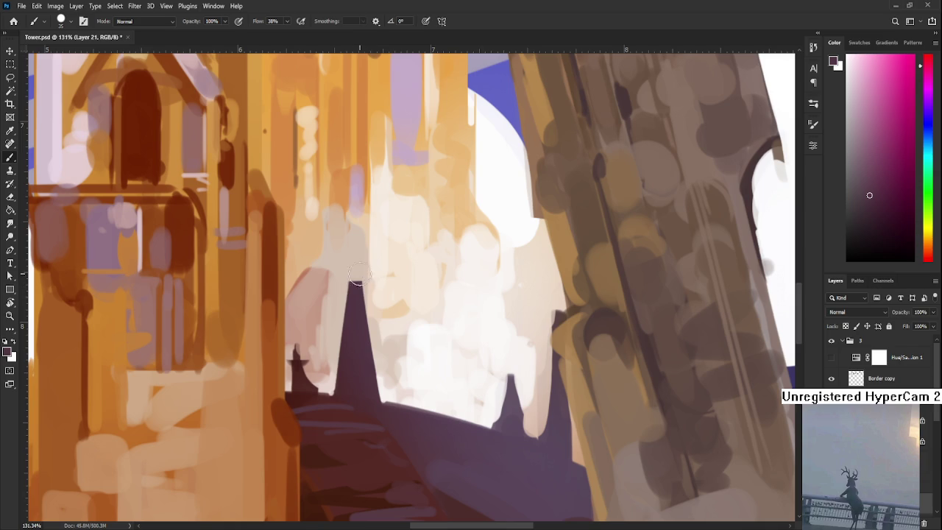
pyautogui.press('[')
pyautogui.press('[')
pyautogui.press('[')
pyautogui.press('e')
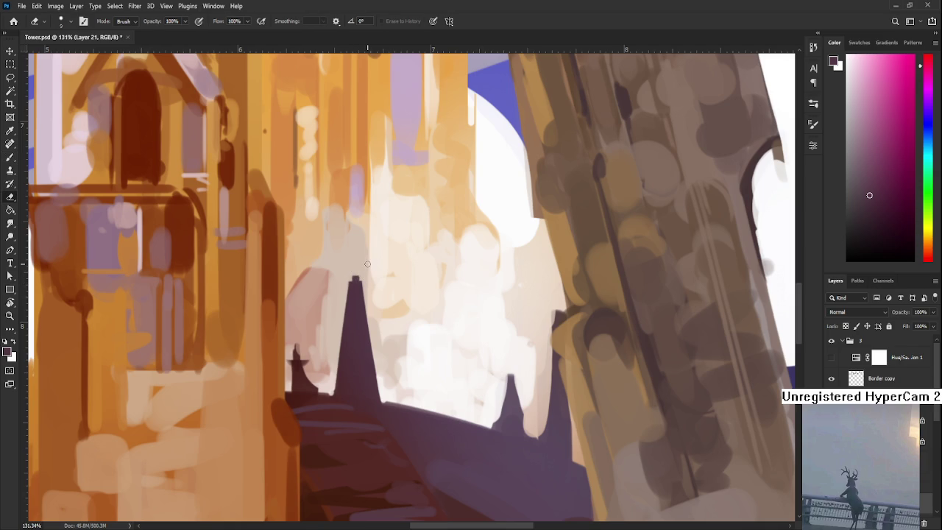
pyautogui.scroll(-3, 381, 260)
pyautogui.scroll(-3, 381, 260)
pyautogui.scroll(-3, 398, 280)
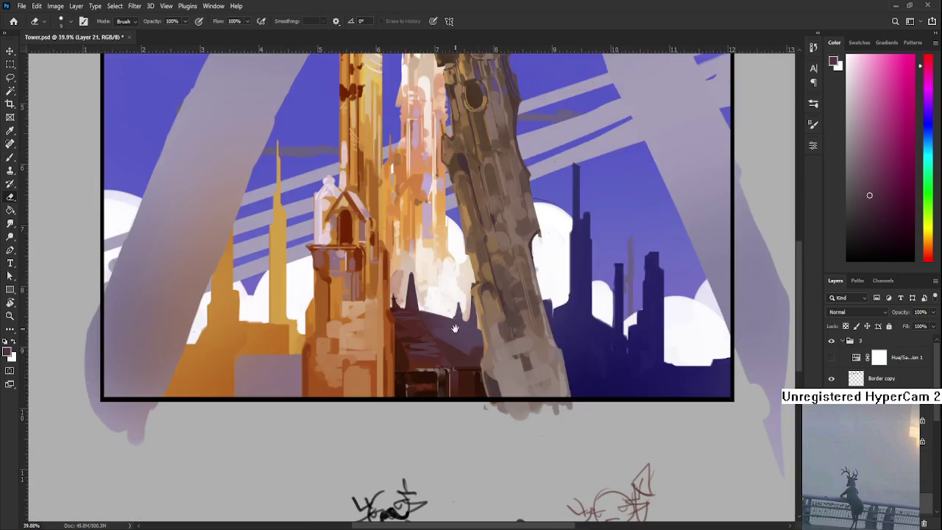
# Step: Paint a small dark red spire on the domed roof's edge
pyautogui.scroll(2, 410, 302)
pyautogui.scroll(2, 410, 302)
pyautogui.press('b')
pyautogui.keyDown('alt'); pyautogui.click(463, 452); pyautogui.keyUp('alt')
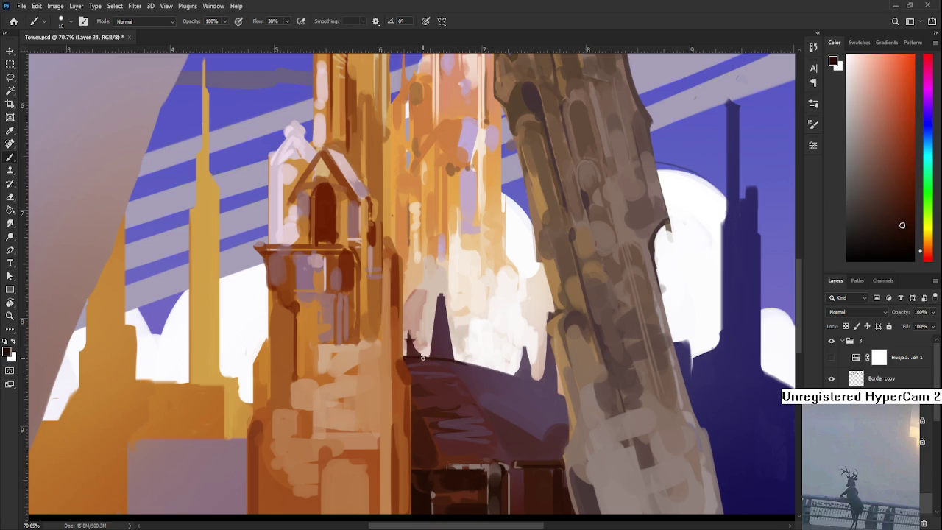
pyautogui.moveTo(409, 354)
pyautogui.mouseDown()
pyautogui.moveTo(408, 338)
pyautogui.moveTo(424, 337)
pyautogui.moveTo(421, 346)
pyautogui.mouseUp()
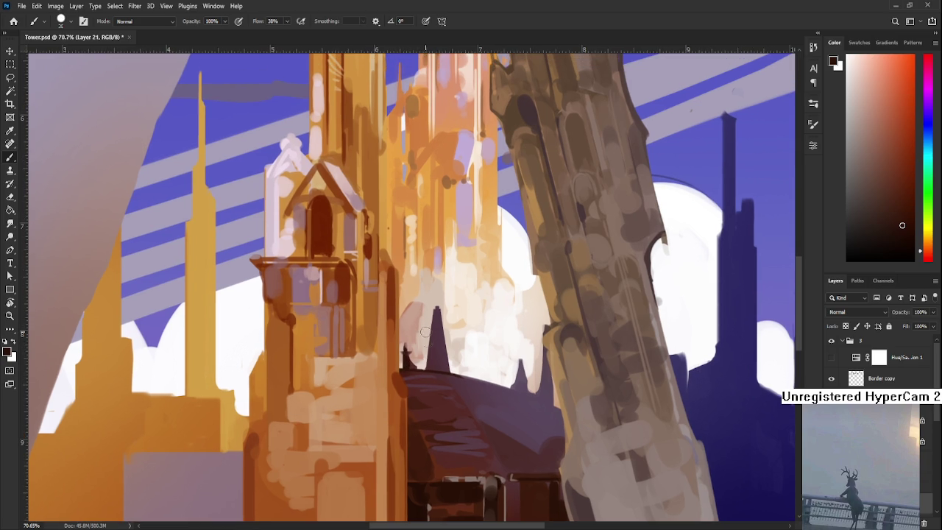
# Step: Add a tall dark mauve-brown spire on the roofline and resample its colour
pyautogui.keyDown('alt'); pyautogui.click(442, 352); pyautogui.keyUp('alt')
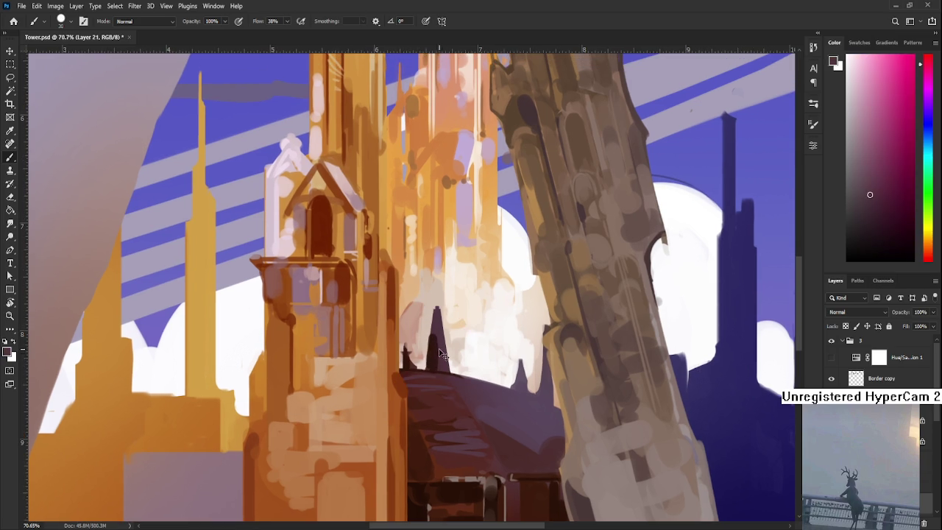
pyautogui.keyDown('alt'); pyautogui.click(425, 358); pyautogui.keyUp('alt')
pyautogui.moveTo(432, 370)
pyautogui.mouseDown()
pyautogui.moveTo(436, 313)
pyautogui.moveTo(443, 362)
pyautogui.mouseUp()
pyautogui.keyDown('alt'); pyautogui.click(439, 338); pyautogui.keyUp('alt')
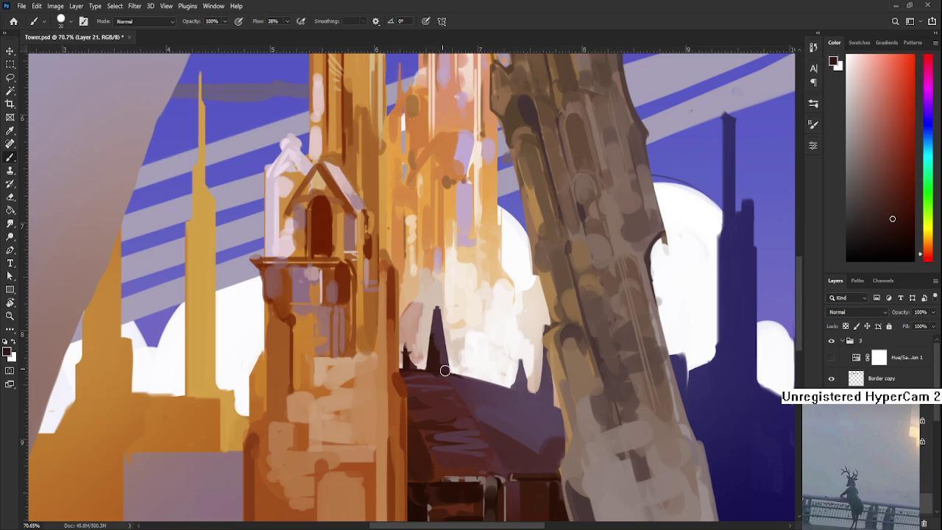
pyautogui.moveTo(442, 327); pyautogui.dragTo(442, 347)
pyautogui.keyDown('alt'); pyautogui.click(443, 356); pyautogui.keyUp('alt')
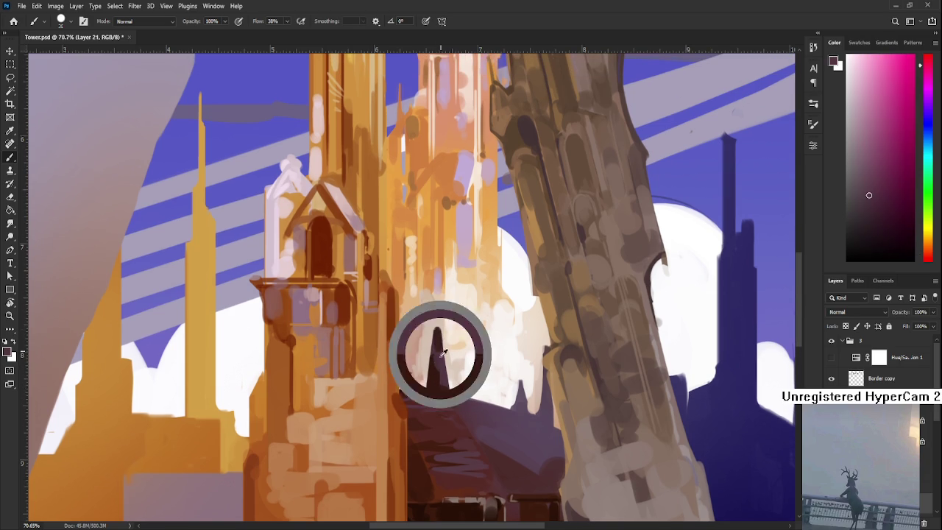
pyautogui.keyDown('alt'); pyautogui.click(443, 357); pyautogui.keyUp('alt')
pyautogui.scroll(-1, 445, 324)
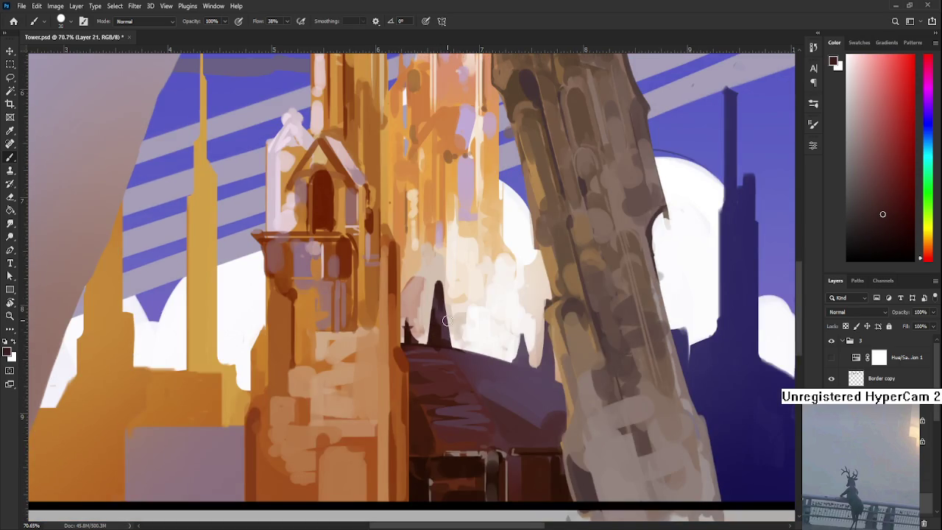
pyautogui.scroll(-1, 424, 261)
pyautogui.scroll(-1, 424, 261)
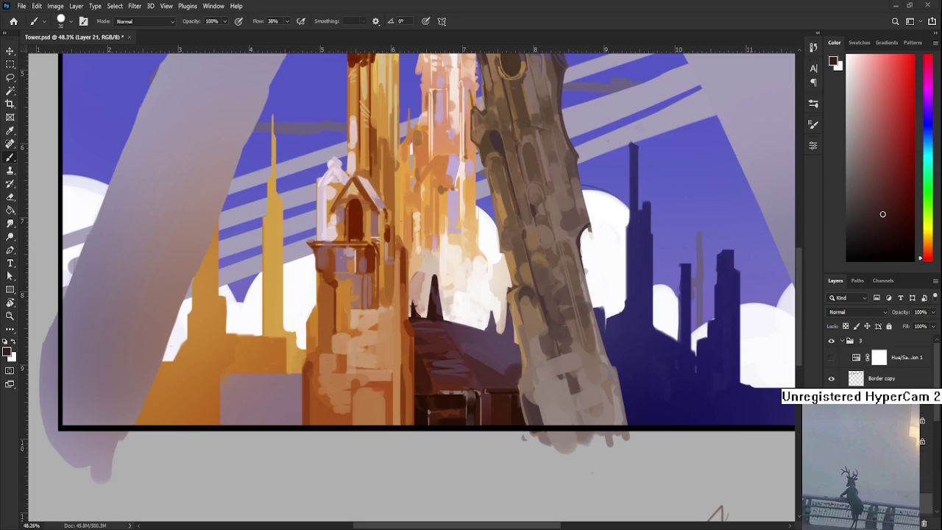
# Step: Shrink the brush and sample purplish shades from the domed roof
pyautogui.scroll(3, 426, 353)
pyautogui.hscroll(1, 426, 368)
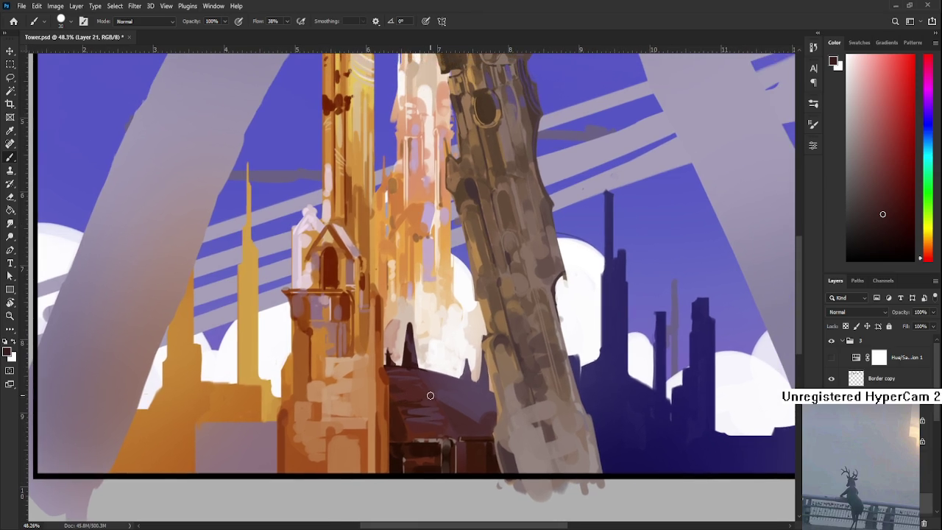
pyautogui.keyDown('alt'); pyautogui.click(420, 366); pyautogui.keyUp('alt')
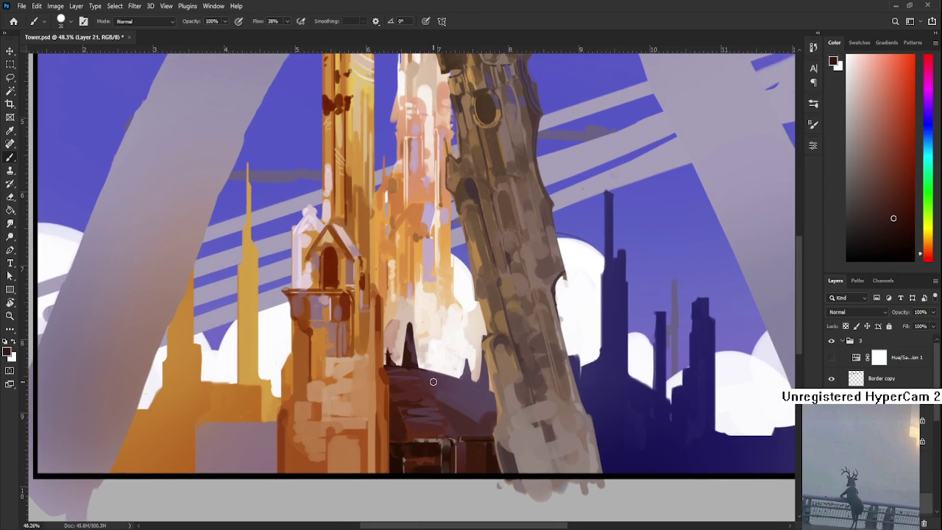
pyautogui.press('[')
pyautogui.press('[')
pyautogui.press('[')
pyautogui.keyDown('alt'); pyautogui.click(451, 405); pyautogui.keyUp('alt')
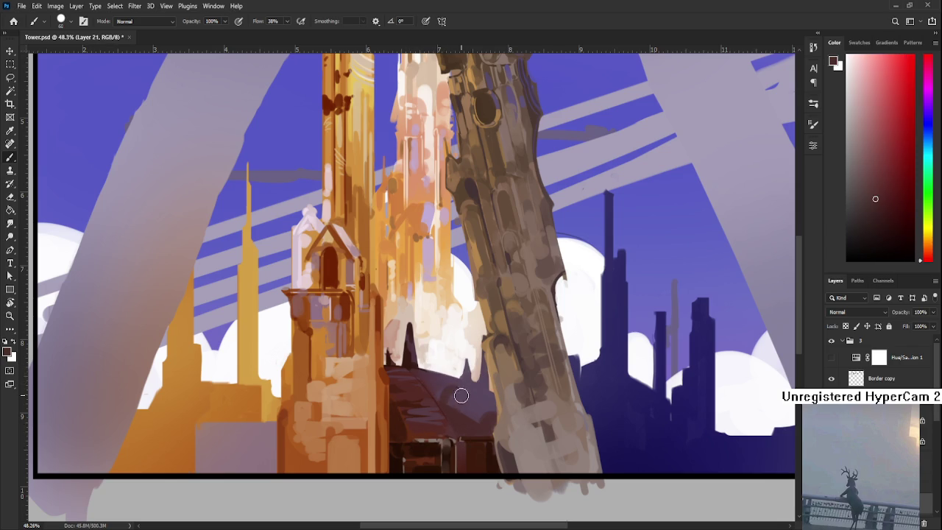
pyautogui.keyDown('alt'); pyautogui.click(465, 396); pyautogui.keyUp('alt')
pyautogui.keyDown('alt'); pyautogui.click(444, 397); pyautogui.keyUp('alt')
pyautogui.keyDown('alt'); pyautogui.click(453, 384); pyautogui.keyUp('alt')
pyautogui.keyDown('alt'); pyautogui.click(450, 405); pyautogui.keyUp('alt')
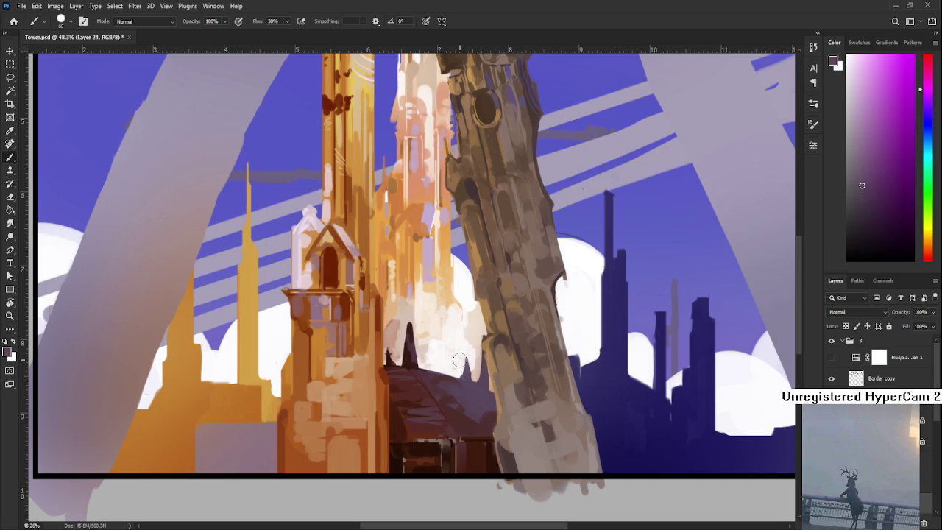
# Step: Paint light vertical detail strokes down from the golden tower onto the dark roof
pyautogui.keyDown('alt'); pyautogui.click(476, 421); pyautogui.keyUp('alt')
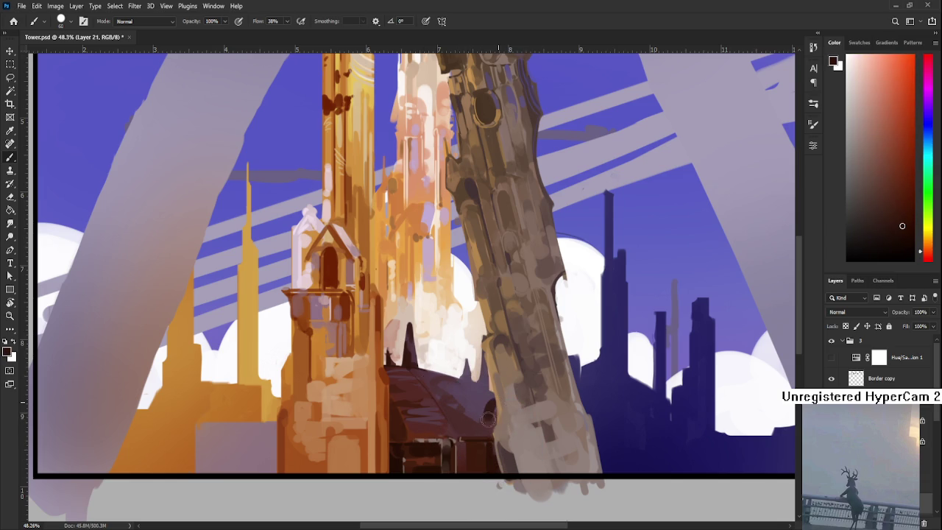
pyautogui.scroll(1, 491, 401)
pyautogui.keyDown('alt'); pyautogui.click(488, 421); pyautogui.keyUp('alt')
pyautogui.moveTo(476, 363); pyautogui.dragTo(475, 394)
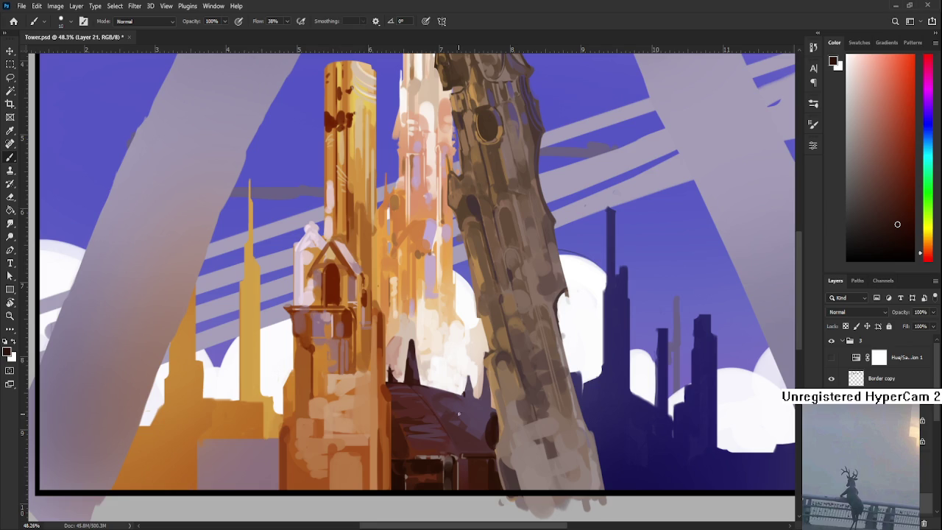
pyautogui.keyDown('alt'); pyautogui.click(491, 419); pyautogui.keyUp('alt')
# Step: Darken the leaning tower's left edge above the roof, resampling dark purples and red-browns
pyautogui.keyDown('alt'); pyautogui.click(495, 434); pyautogui.keyUp('alt')
pyautogui.moveTo(485, 425); pyautogui.dragTo(484, 449)
pyautogui.keyDown('alt'); pyautogui.click(493, 431); pyautogui.keyUp('alt')
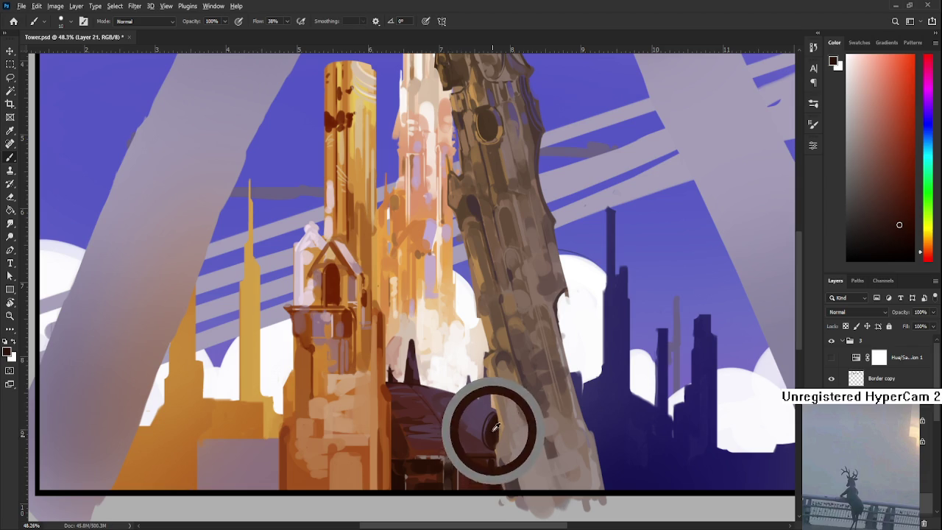
pyautogui.keyDown('alt'); pyautogui.click(487, 425); pyautogui.keyUp('alt')
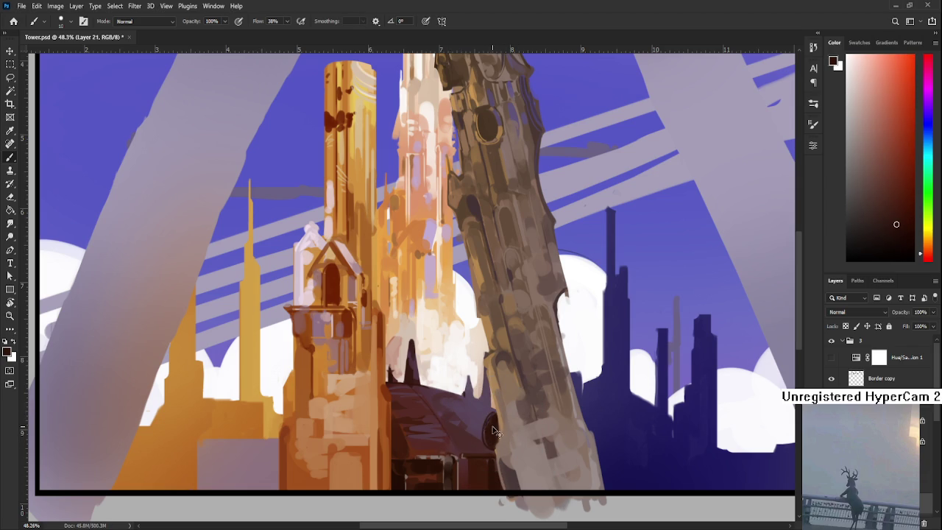
pyautogui.keyDown('alt'); pyautogui.click(484, 421); pyautogui.keyUp('alt')
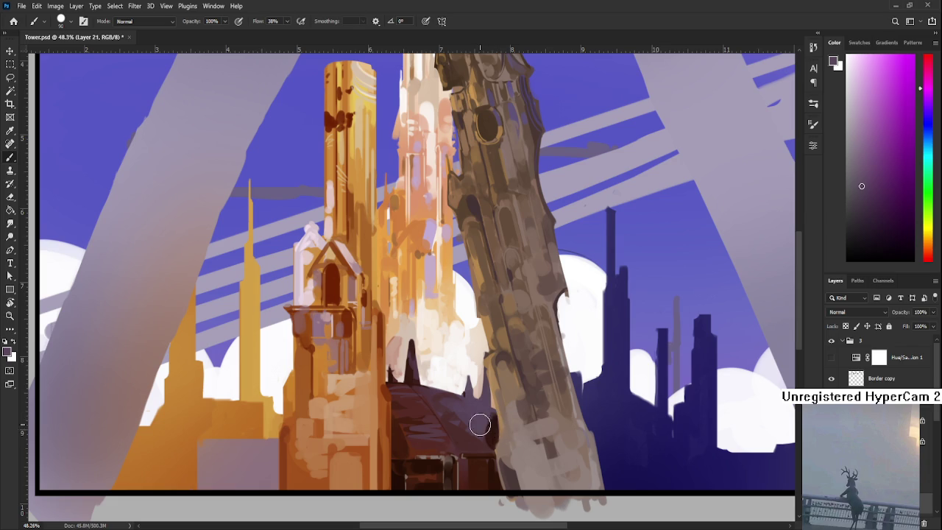
pyautogui.keyDown('alt'); pyautogui.click(505, 436); pyautogui.keyUp('alt')
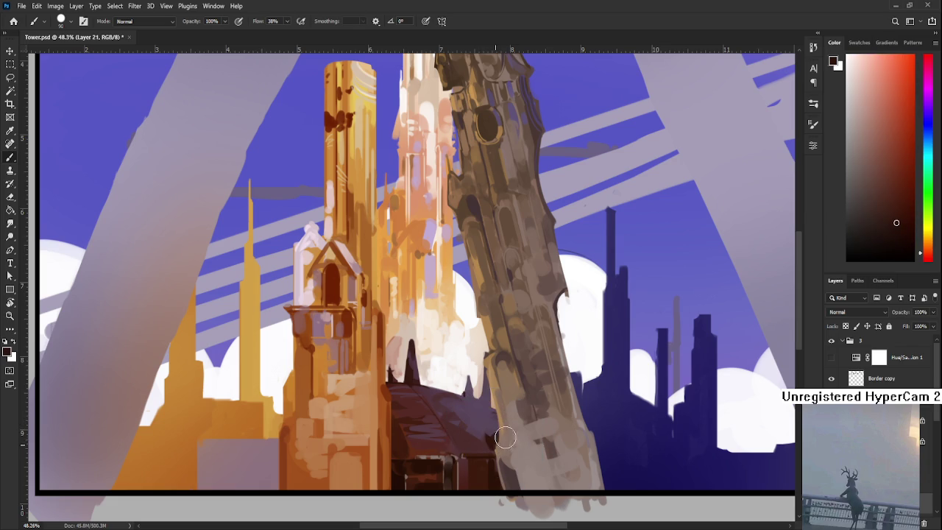
pyautogui.keyDown('alt'); pyautogui.click(485, 427); pyautogui.keyUp('alt')
pyautogui.keyDown('alt'); pyautogui.click(491, 431); pyautogui.keyUp('alt')
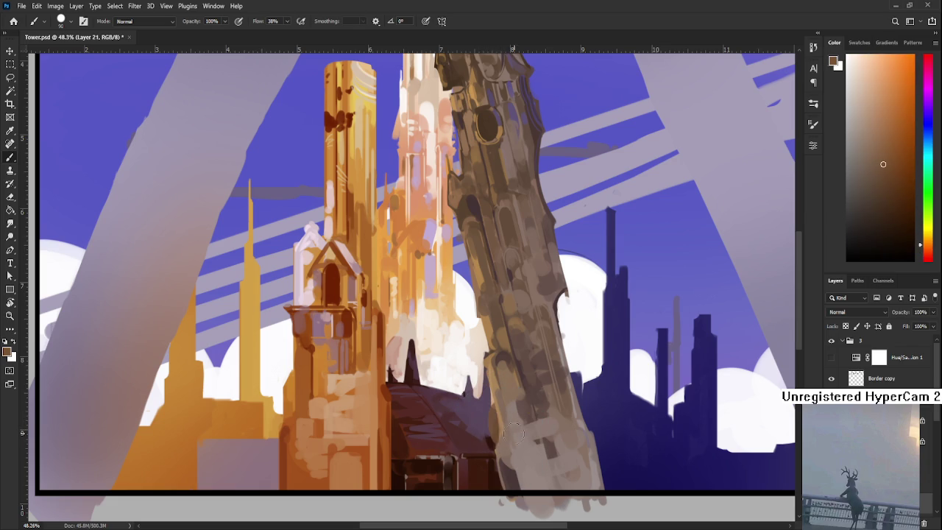
pyautogui.keyDown('alt'); pyautogui.click(496, 433); pyautogui.keyUp('alt')
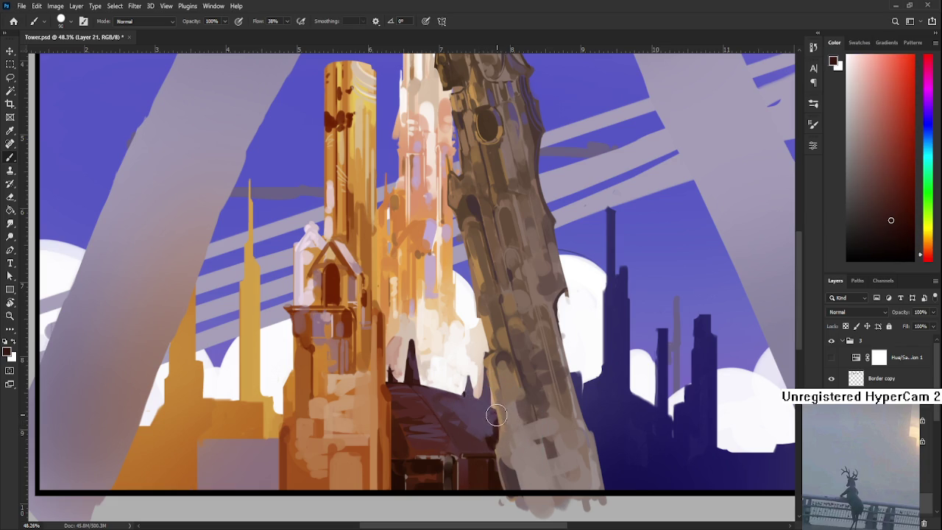
pyautogui.keyDown('alt'); pyautogui.click(490, 433); pyautogui.keyUp('alt')
pyautogui.moveTo(485, 419); pyautogui.dragTo(497, 432)
# Step: Shrink the brush and sample dark red and muted purple tones around the dome's spires
pyautogui.scroll(1, 482, 430)
pyautogui.scroll(1, 483, 430)
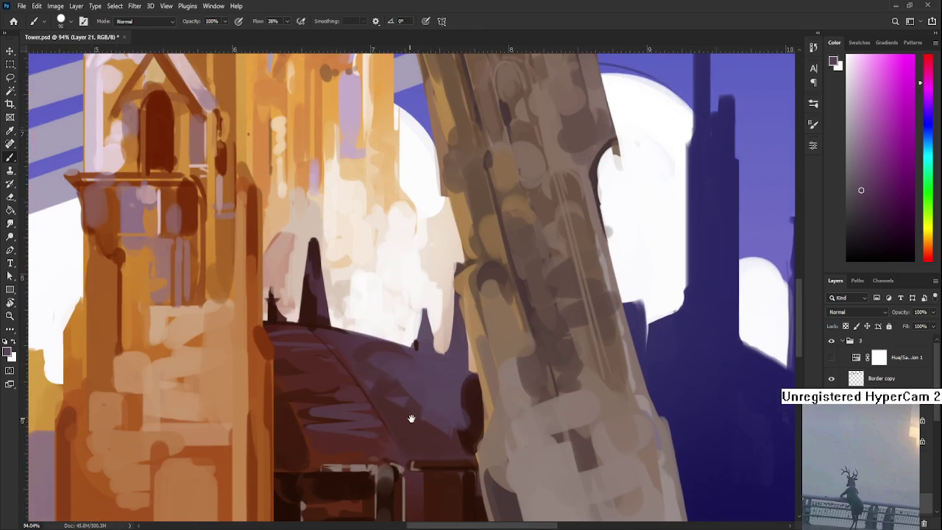
pyautogui.keyDown('alt'); pyautogui.click(477, 440); pyautogui.keyUp('alt')
pyautogui.press('[')
pyautogui.press('[')
pyautogui.press('[')
pyautogui.press('[')
pyautogui.press('[')
pyautogui.press('[')
pyautogui.press('[')
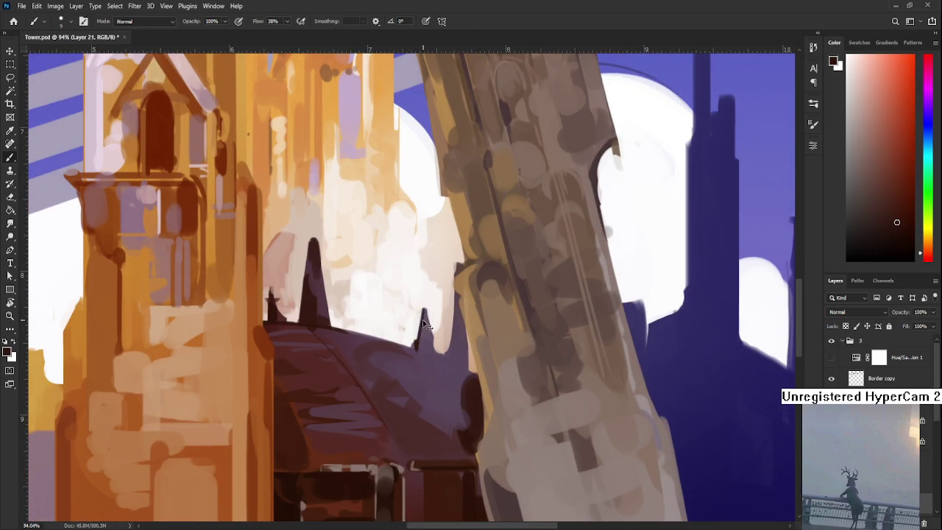
pyautogui.keyDown('alt'); pyautogui.click(421, 335); pyautogui.keyUp('alt')
pyautogui.keyDown('alt'); pyautogui.click(417, 345); pyautogui.keyUp('alt')
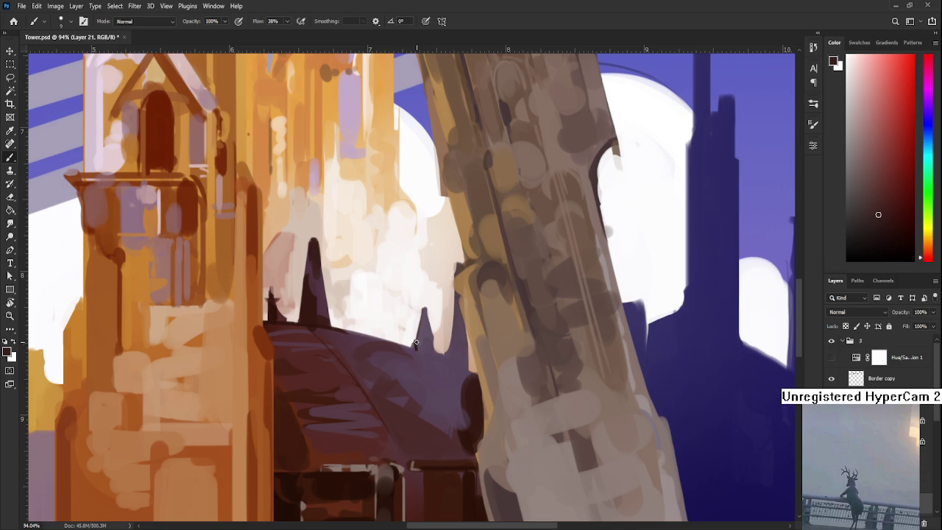
pyautogui.keyDown('alt'); pyautogui.click(417, 341); pyautogui.keyUp('alt')
pyautogui.keyDown('alt'); pyautogui.click(419, 345); pyautogui.keyUp('alt')
pyautogui.press('e')
pyautogui.press('b')
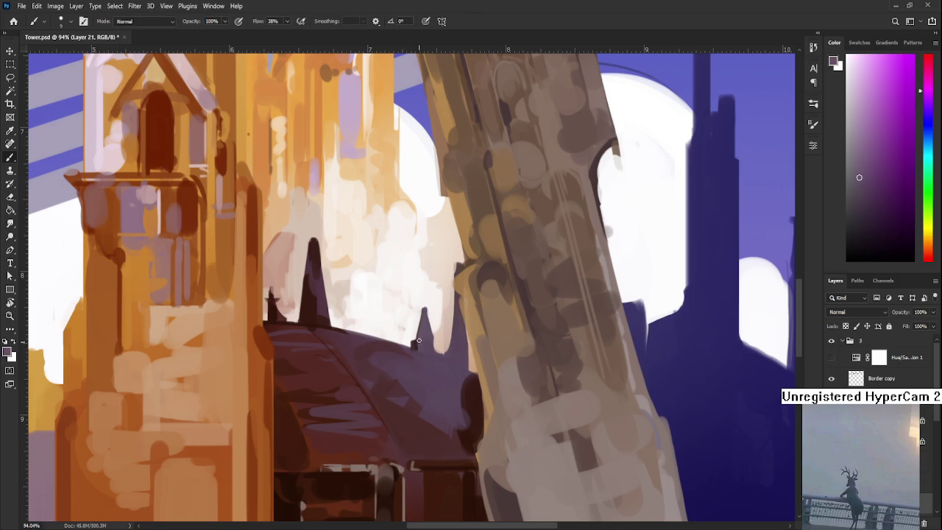
# Step: Refine the left and central roof spires with sampled dark roof colours, alternating brush and eraser
pyautogui.keyDown('alt'); pyautogui.click(319, 243); pyautogui.keyUp('alt')
pyautogui.press('e')
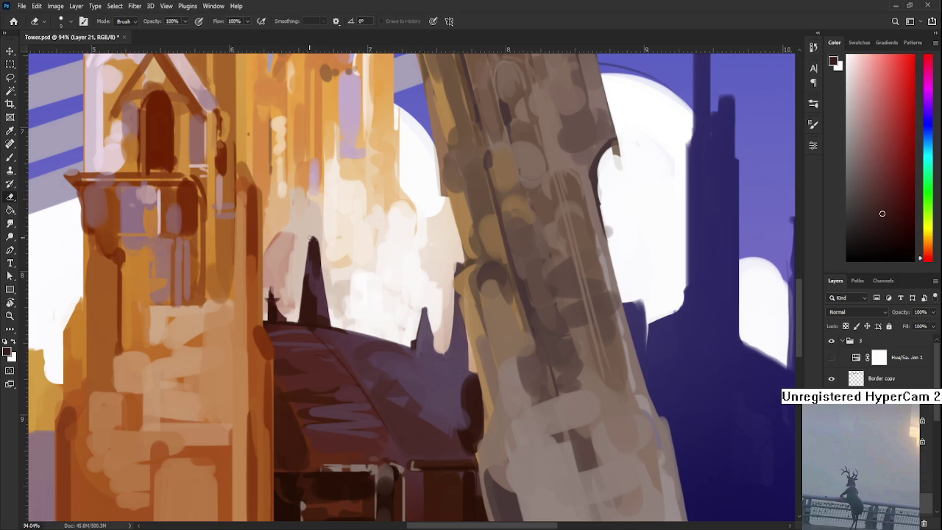
pyautogui.moveTo(375, 280); pyautogui.dragTo(347, 275)
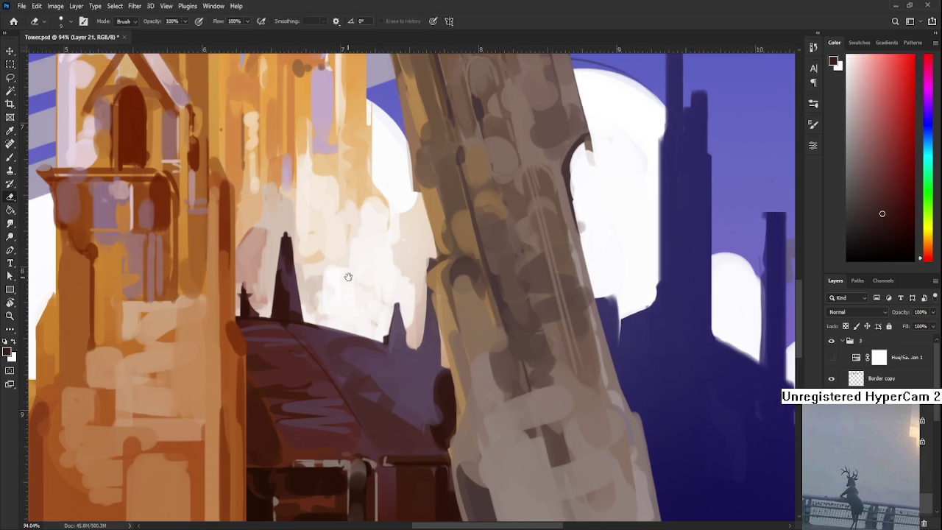
pyautogui.press('b')
pyautogui.keyDown('alt'); pyautogui.click(387, 349); pyautogui.keyUp('alt')
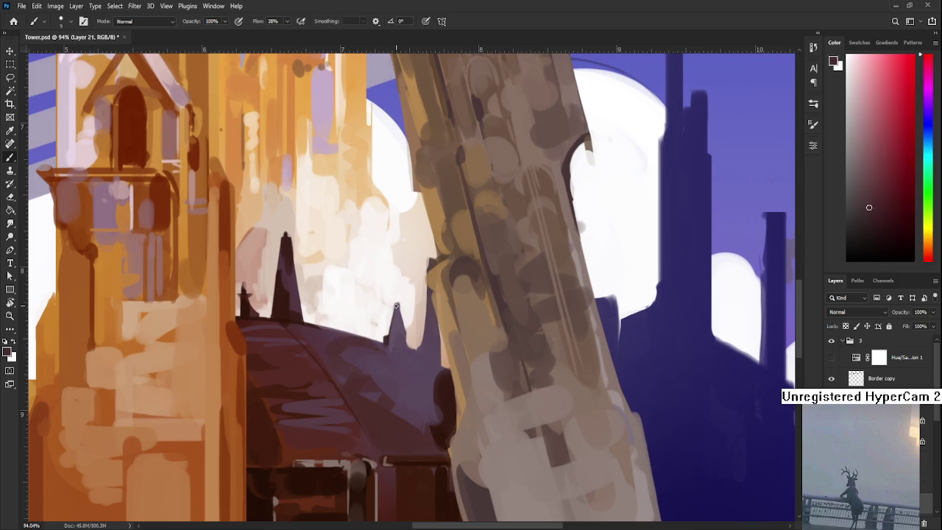
pyautogui.keyDown('alt'); pyautogui.click(396, 345); pyautogui.keyUp('alt')
pyautogui.keyDown('alt'); pyautogui.click(398, 314); pyautogui.keyUp('alt')
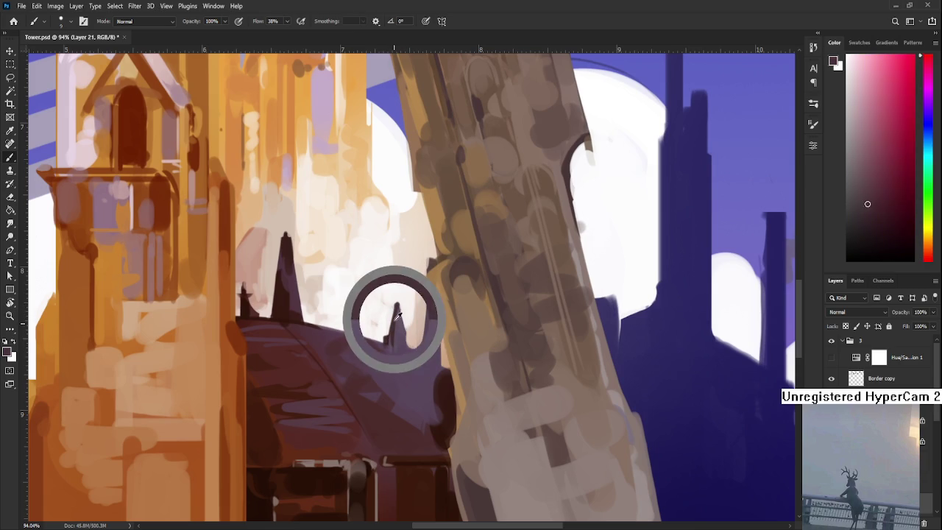
pyautogui.press('e')
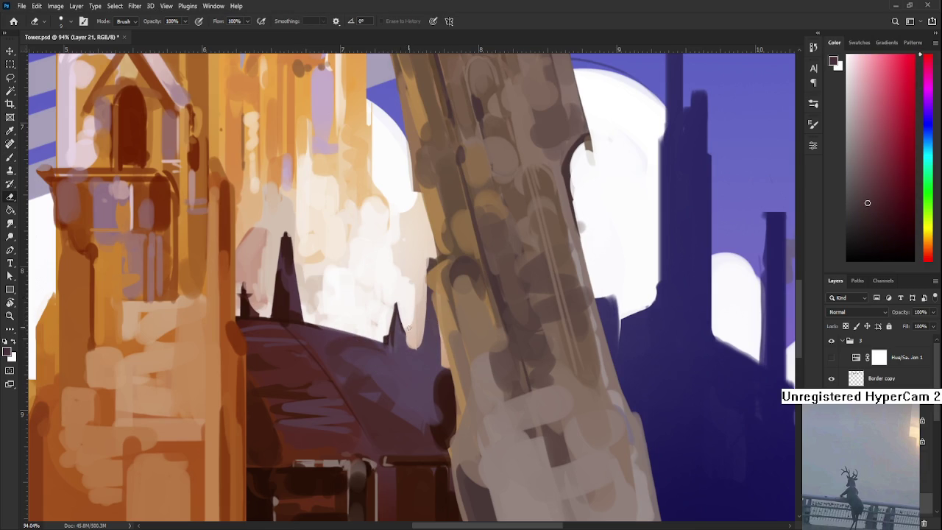
pyautogui.press('b')
pyautogui.keyDown('alt'); pyautogui.click(391, 322); pyautogui.keyUp('alt')
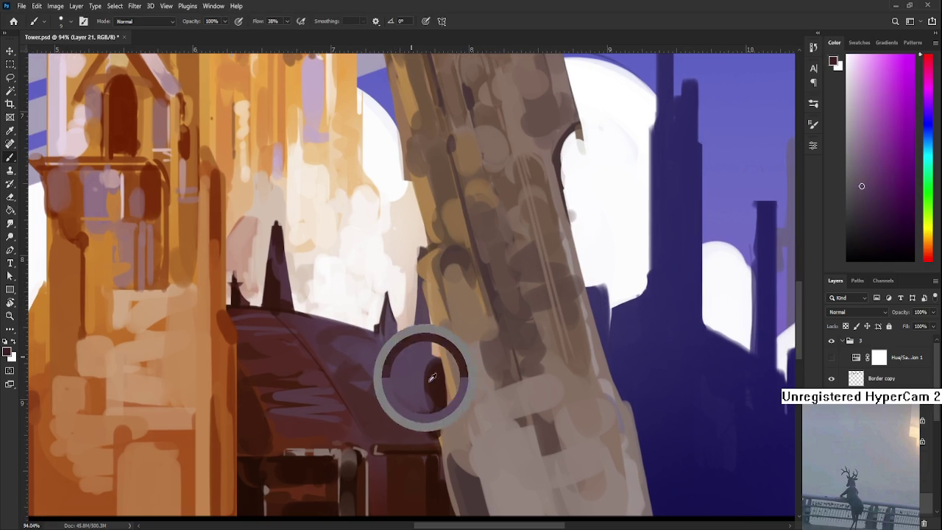
# Step: Enlarge the brush and extend the tall dark spire upward, erasing to sharpen its edges
pyautogui.press(']')
pyautogui.press(']')
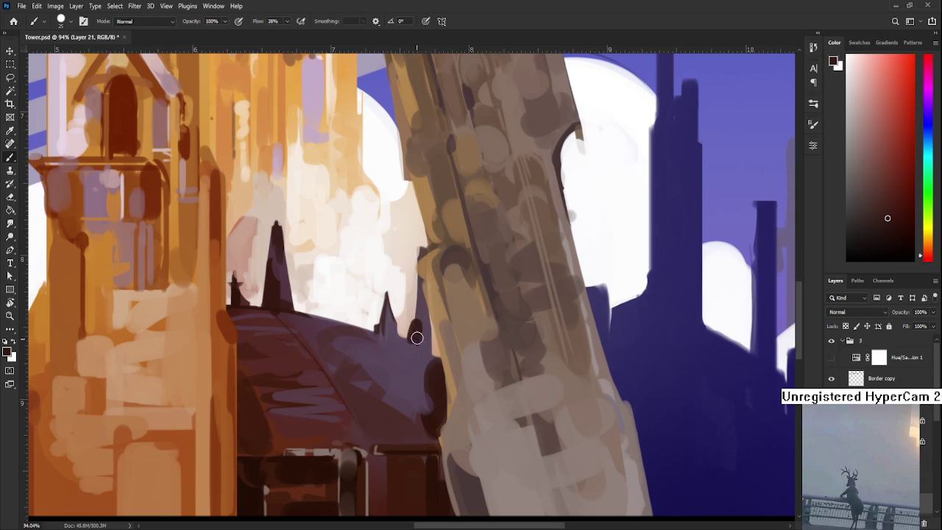
pyautogui.keyDown('alt'); pyautogui.click(426, 346); pyautogui.keyUp('alt')
pyautogui.keyDown('alt'); pyautogui.click(418, 328); pyautogui.keyUp('alt')
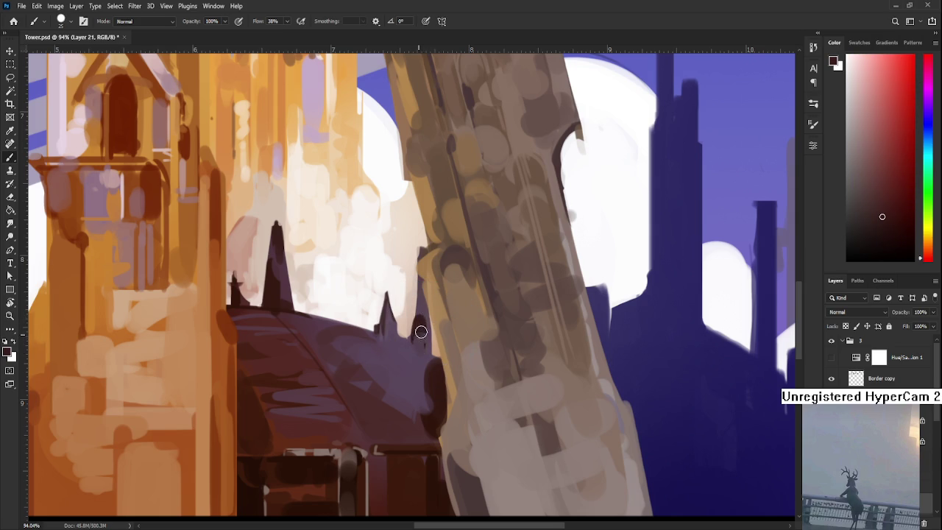
pyautogui.keyDown('alt'); pyautogui.click(421, 324); pyautogui.keyUp('alt')
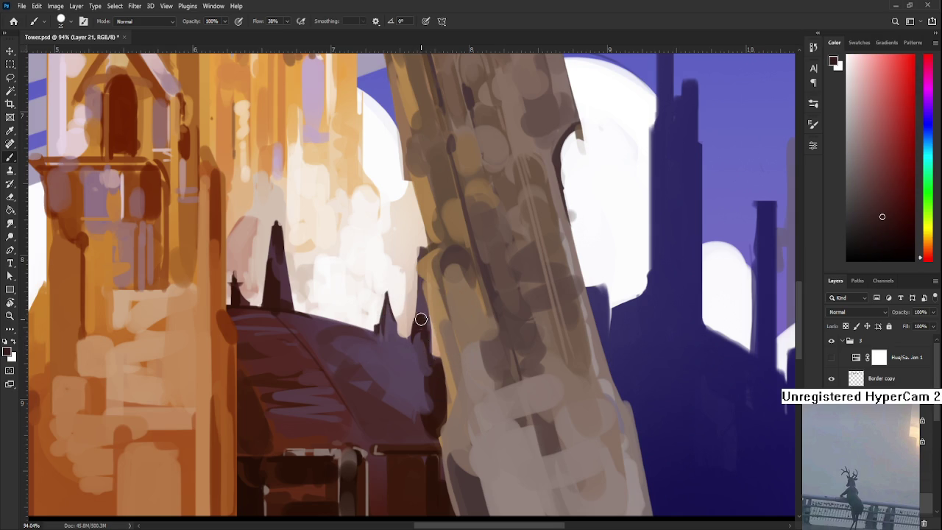
pyautogui.scroll(3, 420, 328)
pyautogui.press('e')
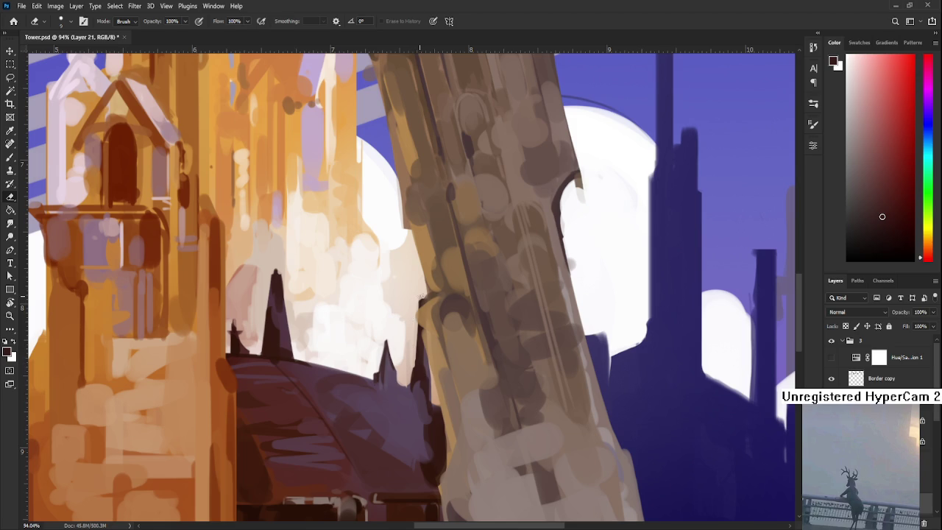
pyautogui.press('b')
pyautogui.keyDown('alt'); pyautogui.click(419, 332); pyautogui.keyUp('alt')
pyautogui.moveTo(420, 300); pyautogui.dragTo(421, 347)
pyautogui.press('e')
pyautogui.press('b')
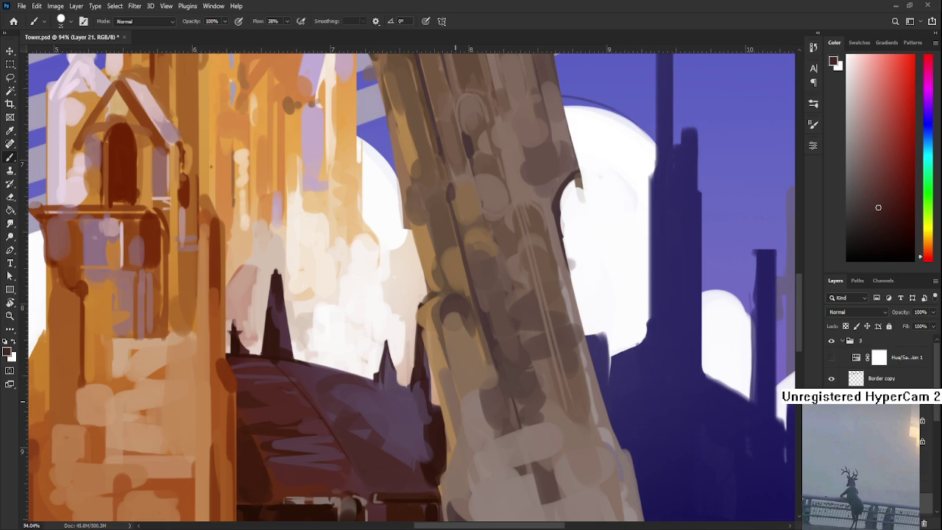
pyautogui.scroll(-2, 441, 383)
# Step: Paint purple and dark strokes on the dome by the tower, undoing a stray curved stroke
pyautogui.moveTo(432, 393); pyautogui.dragTo(423, 384)
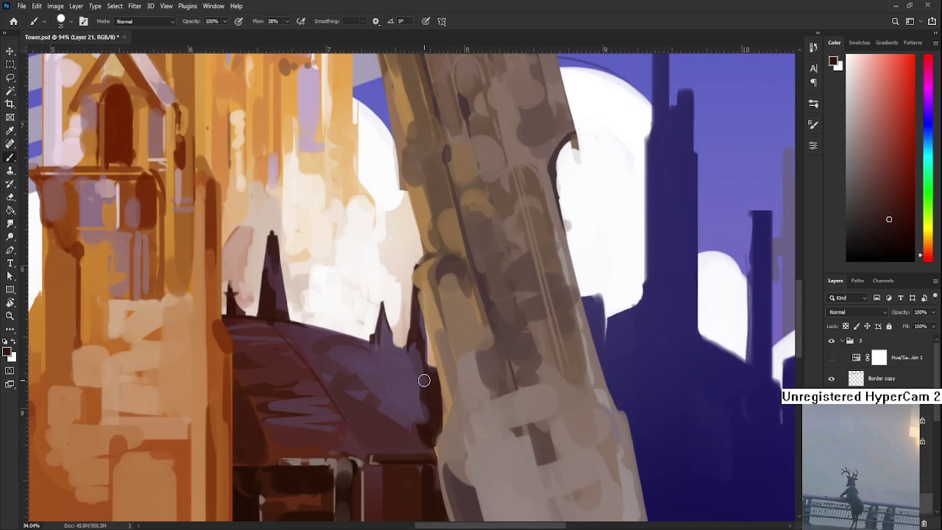
pyautogui.keyDown('alt'); pyautogui.click(414, 393); pyautogui.keyUp('alt')
pyautogui.keyDown('alt'); pyautogui.click(420, 362); pyautogui.keyUp('alt')
pyautogui.moveTo(420, 368); pyautogui.dragTo(409, 405)
pyautogui.keyDown('alt'); pyautogui.click(417, 393); pyautogui.keyUp('alt')
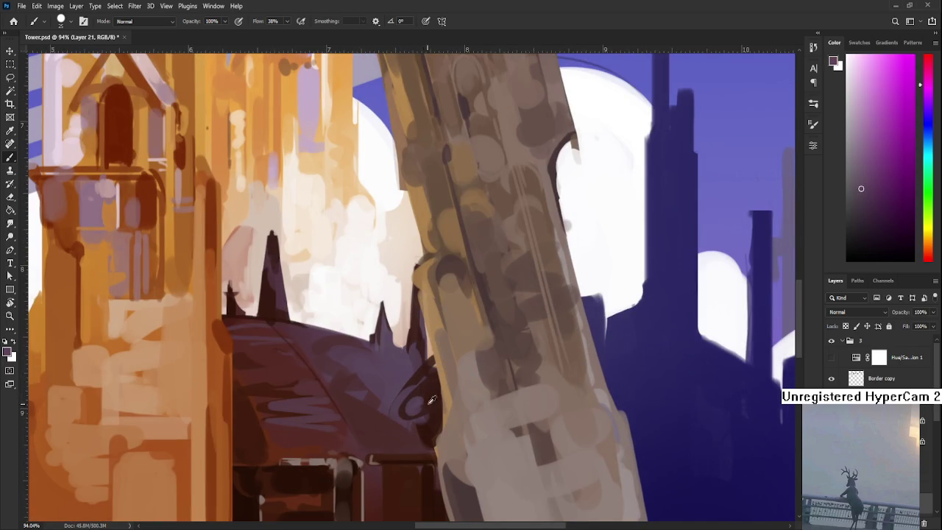
pyautogui.keyDown('alt'); pyautogui.click(426, 395); pyautogui.keyUp('alt')
pyautogui.keyDown('alt'); pyautogui.click(408, 364); pyautogui.keyUp('alt')
pyautogui.hotkey('ctrl', 'z')
pyautogui.hotkey('ctrl', 'shift', 'z')
pyautogui.hotkey('ctrl', 'z')
# Step: Paint a dark loop on the roof, cover it with roof purple, and darken the area beside the tower
pyautogui.keyDown('alt'); pyautogui.click(433, 379); pyautogui.keyUp('alt')
pyautogui.moveTo(433, 379); pyautogui.dragTo(390, 418)
pyautogui.keyDown('alt'); pyautogui.click(423, 396); pyautogui.keyUp('alt')
pyautogui.moveTo(414, 366)
pyautogui.mouseDown()
pyautogui.moveTo(425, 397)
pyautogui.moveTo(402, 361)
pyautogui.moveTo(388, 366)
pyautogui.moveTo(414, 390)
pyautogui.moveTo(387, 360)
pyautogui.mouseUp()
pyautogui.keyDown('alt'); pyautogui.click(410, 390); pyautogui.keyUp('alt')
pyautogui.keyDown('alt'); pyautogui.click(444, 400); pyautogui.keyUp('alt')
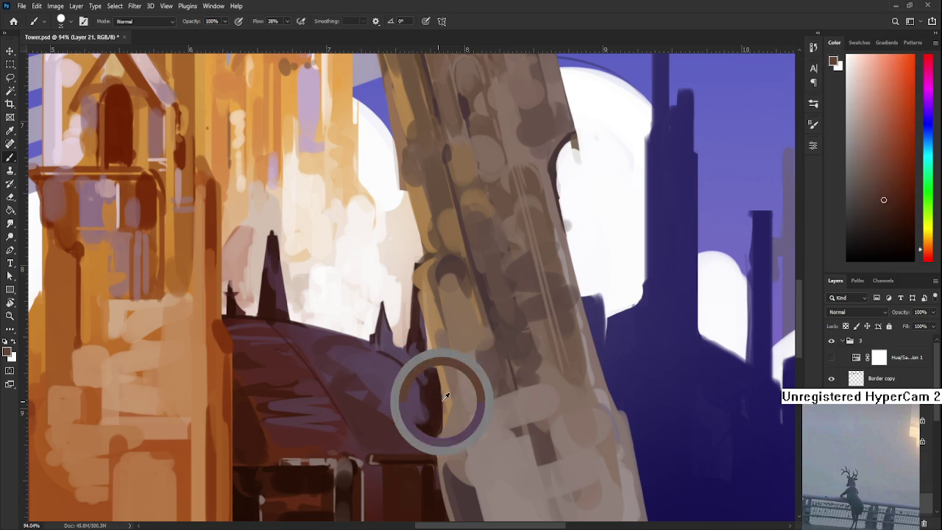
pyautogui.keyDown('alt'); pyautogui.click(432, 372); pyautogui.keyUp('alt')
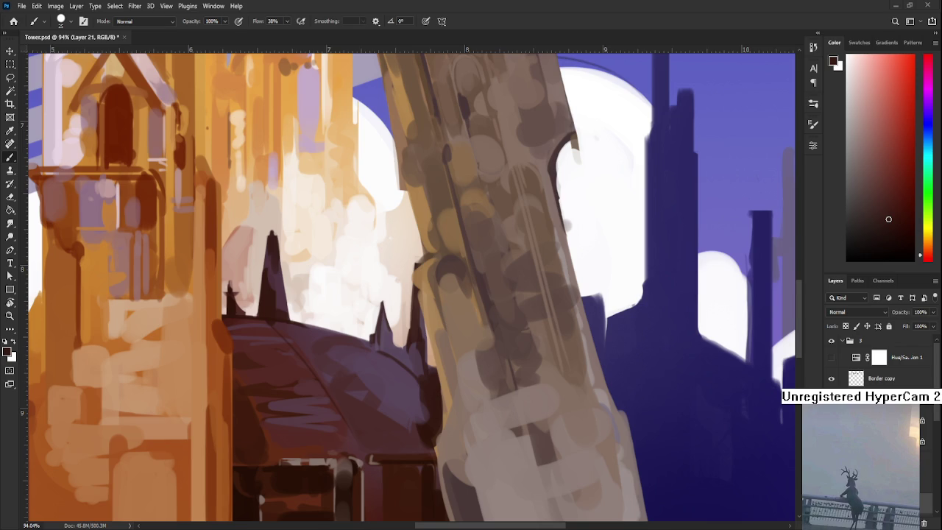
pyautogui.keyDown('alt'); pyautogui.click(370, 395); pyautogui.keyUp('alt')
pyautogui.moveTo(361, 405)
pyautogui.mouseDown()
pyautogui.moveTo(414, 369)
pyautogui.moveTo(361, 402)
pyautogui.moveTo(387, 417)
pyautogui.moveTo(410, 394)
pyautogui.moveTo(381, 395)
pyautogui.moveTo(412, 381)
pyautogui.moveTo(432, 407)
pyautogui.moveTo(417, 451)
pyautogui.mouseUp()
# Step: Touch up the roof edge with sampled pinkish-purple and red tones
pyautogui.keyDown('alt'); pyautogui.click(397, 400); pyautogui.keyUp('alt')
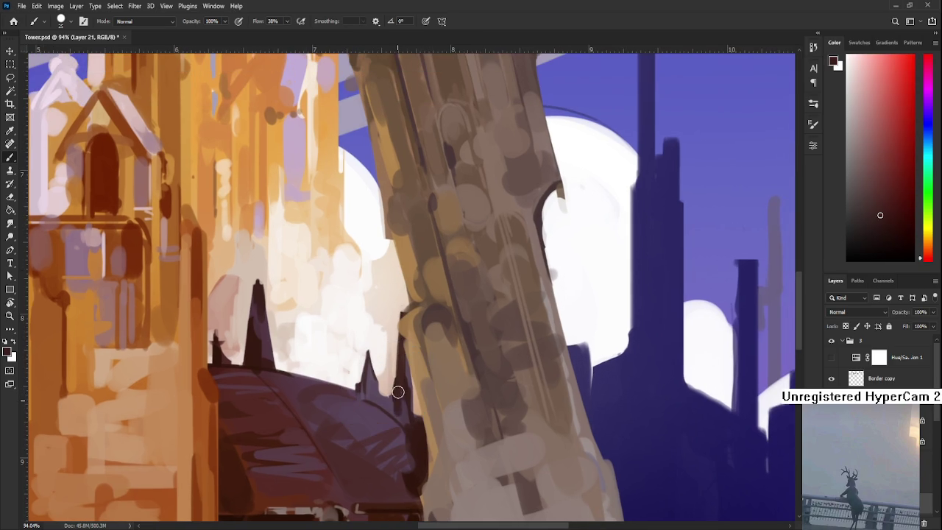
pyautogui.keyDown('alt'); pyautogui.click(393, 399); pyautogui.keyUp('alt')
pyautogui.keyDown('alt'); pyautogui.click(392, 401); pyautogui.keyUp('alt')
pyautogui.keyDown('alt'); pyautogui.click(398, 401); pyautogui.keyUp('alt')
pyautogui.keyDown('alt'); pyautogui.click(400, 400); pyautogui.keyUp('alt')
pyautogui.keyDown('alt'); pyautogui.click(405, 400); pyautogui.keyUp('alt')
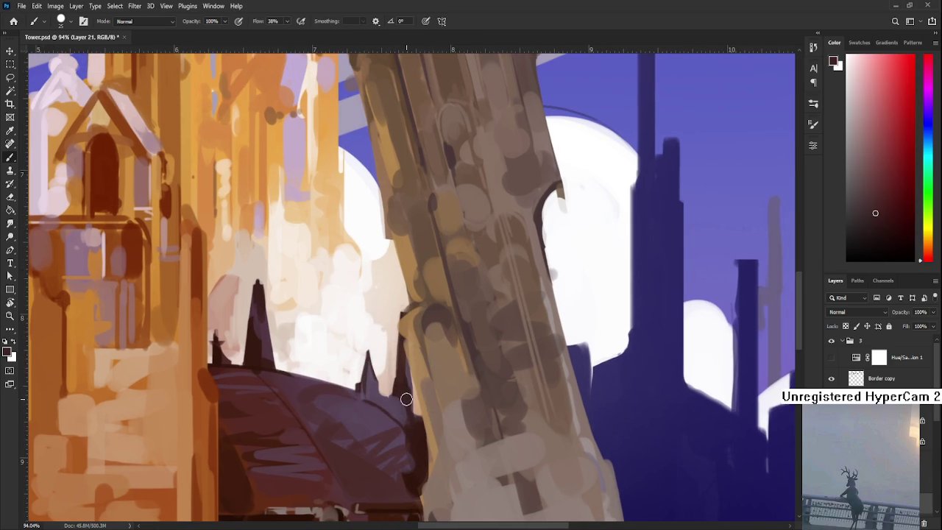
pyautogui.keyDown('alt'); pyautogui.click(396, 407); pyautogui.keyUp('alt')
pyautogui.keyDown('alt'); pyautogui.click(401, 395); pyautogui.keyUp('alt')
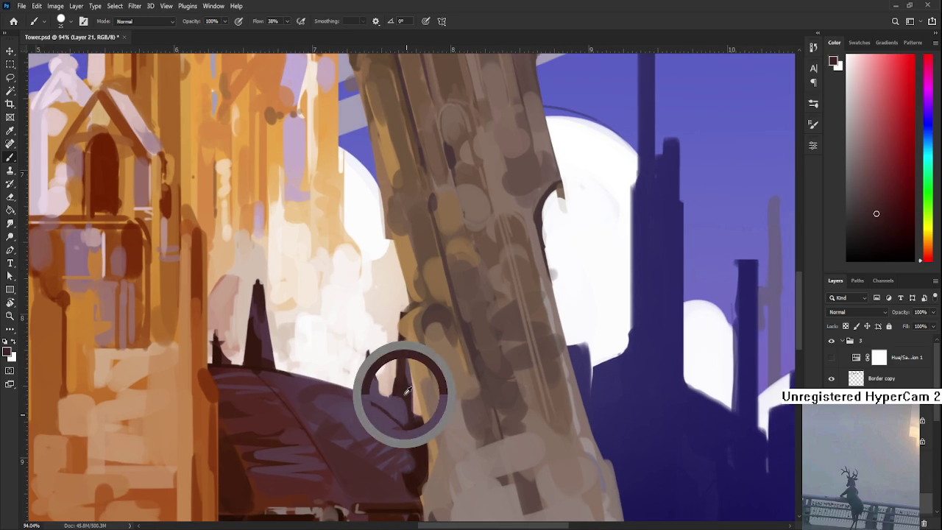
pyautogui.keyDown('alt'); pyautogui.click(390, 404); pyautogui.keyUp('alt')
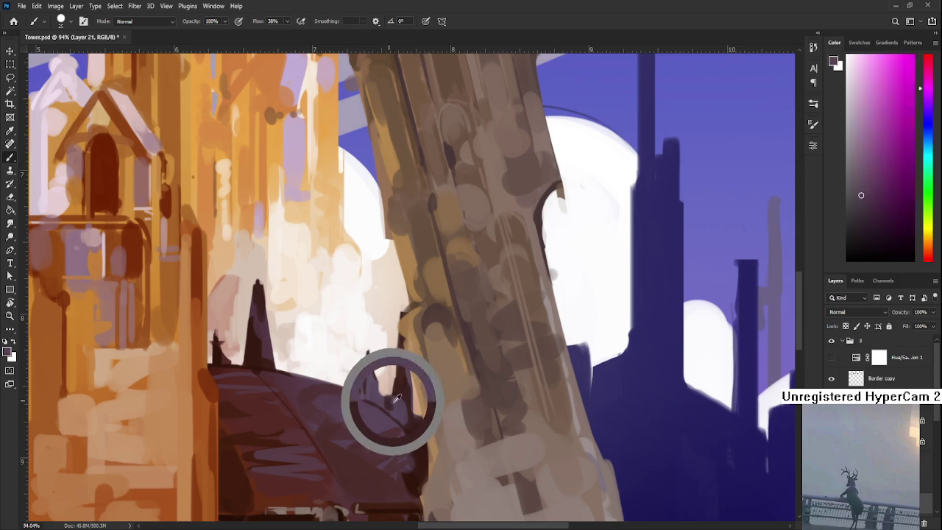
pyautogui.keyDown('alt'); pyautogui.click(395, 401); pyautogui.keyUp('alt')
pyautogui.keyDown('alt'); pyautogui.click(389, 400); pyautogui.keyUp('alt')
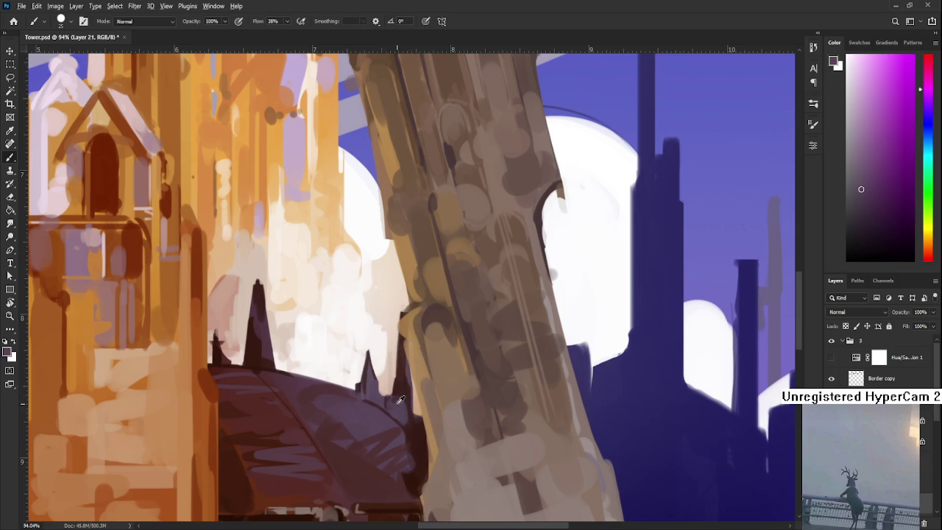
pyautogui.scroll(-3, 415, 390)
pyautogui.scroll(2, 418, 357)
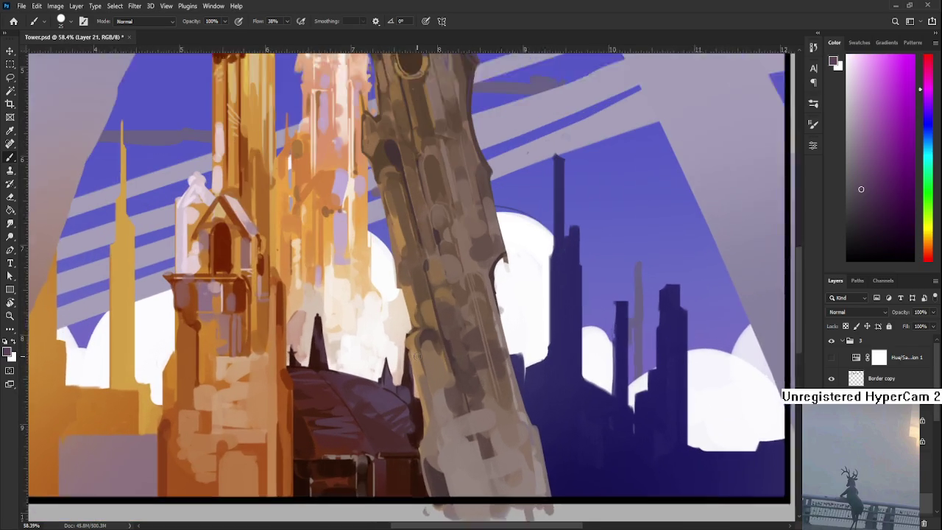
# Step: Hatch dark reddish and maroon strokes along the domed roof's edge beside the tower
pyautogui.keyDown('alt'); pyautogui.click(408, 440); pyautogui.keyUp('alt')
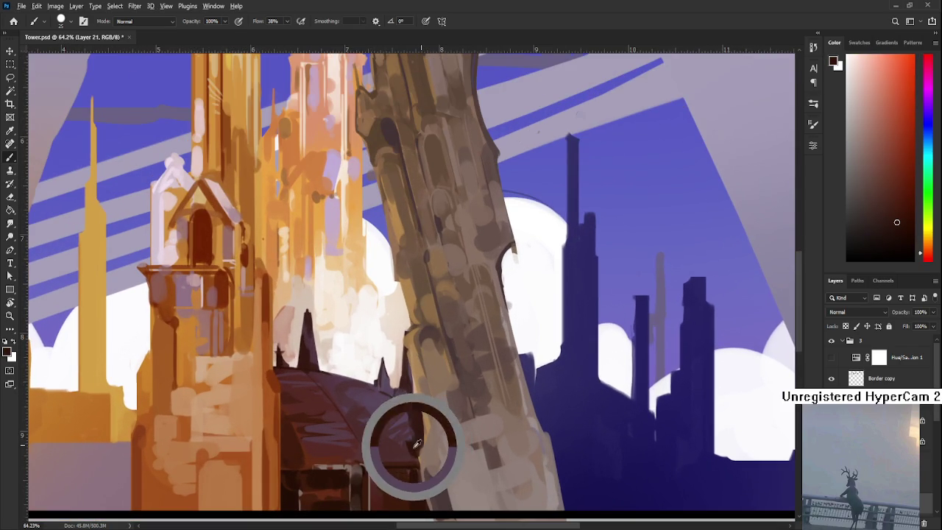
pyautogui.keyDown('alt'); pyautogui.click(403, 446); pyautogui.keyUp('alt')
pyautogui.keyDown('alt'); pyautogui.click(405, 446); pyautogui.keyUp('alt')
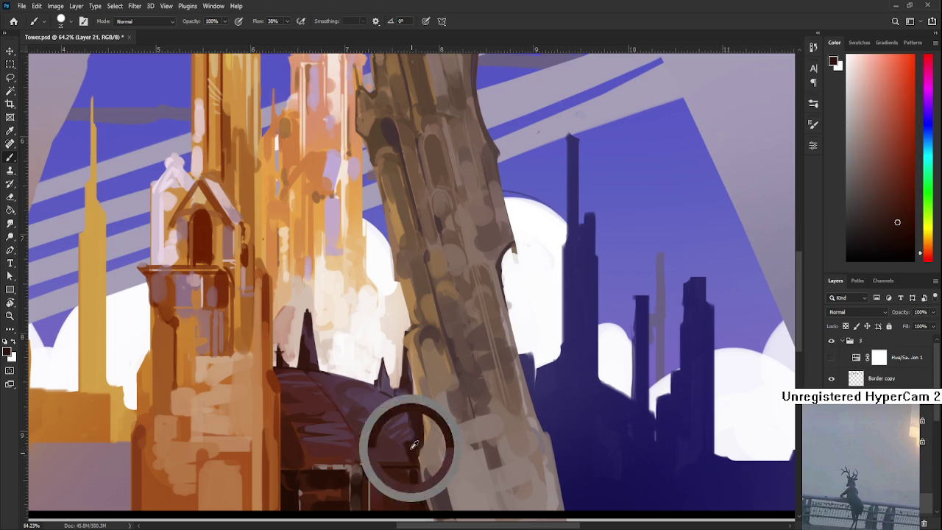
pyautogui.keyDown('alt'); pyautogui.click(410, 440); pyautogui.keyUp('alt')
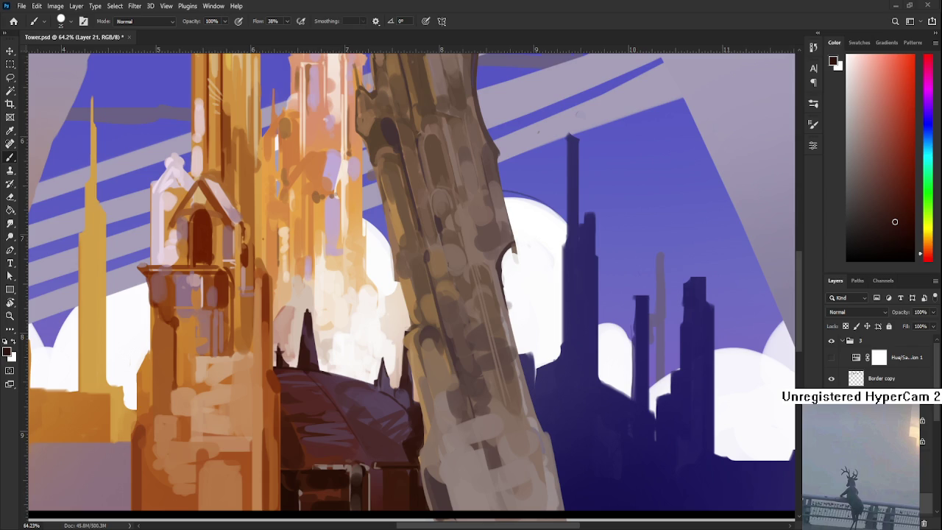
pyautogui.keyDown('alt'); pyautogui.click(409, 411); pyautogui.keyUp('alt')
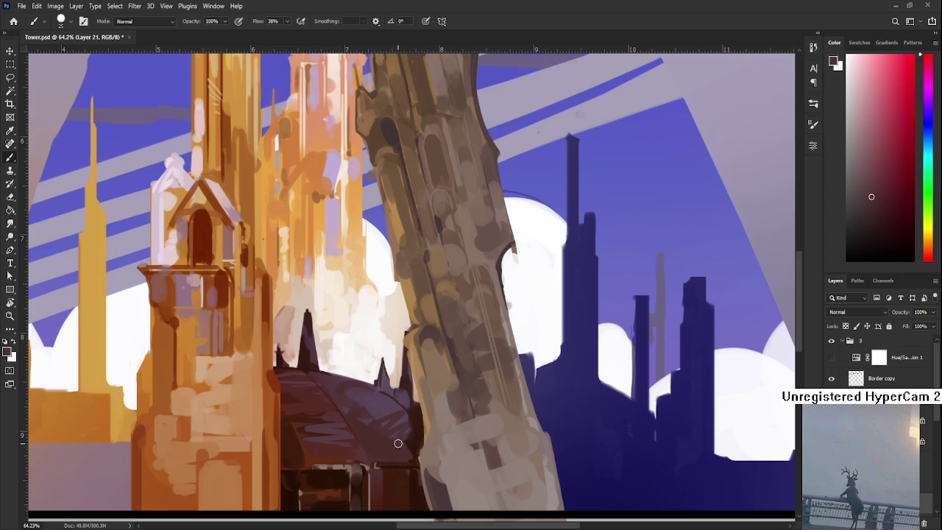
pyautogui.keyDown('alt'); pyautogui.click(418, 446); pyautogui.keyUp('alt')
pyautogui.keyDown('alt'); pyautogui.click(406, 438); pyautogui.keyUp('alt')
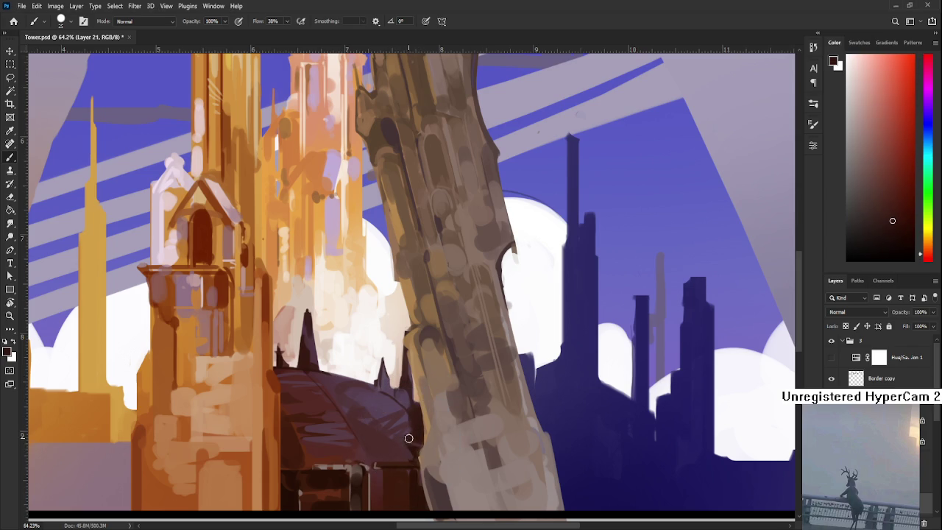
pyautogui.keyDown('alt'); pyautogui.click(404, 421); pyautogui.keyUp('alt')
pyautogui.keyDown('alt'); pyautogui.click(416, 422); pyautogui.keyUp('alt')
pyautogui.keyDown('alt'); pyautogui.click(395, 440); pyautogui.keyUp('alt')
pyautogui.keyDown('alt'); pyautogui.click(405, 417); pyautogui.keyUp('alt')
pyautogui.keyDown('alt'); pyautogui.click(414, 423); pyautogui.keyUp('alt')
# Step: Layer magenta and reddish roof tones over the dark hatching, tilting the view steeply to paint along it
pyautogui.keyDown('alt'); pyautogui.click(421, 422); pyautogui.keyUp('alt')
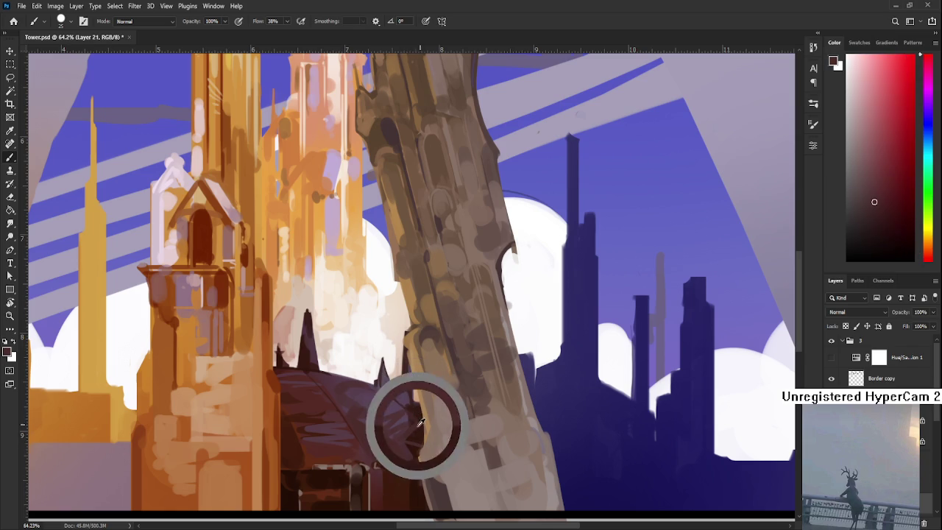
pyautogui.keyDown('alt'); pyautogui.click(416, 412); pyautogui.keyUp('alt')
pyautogui.keyDown('alt'); pyautogui.click(400, 410); pyautogui.keyUp('alt')
pyautogui.keyDown('alt'); pyautogui.click(417, 418); pyautogui.keyUp('alt')
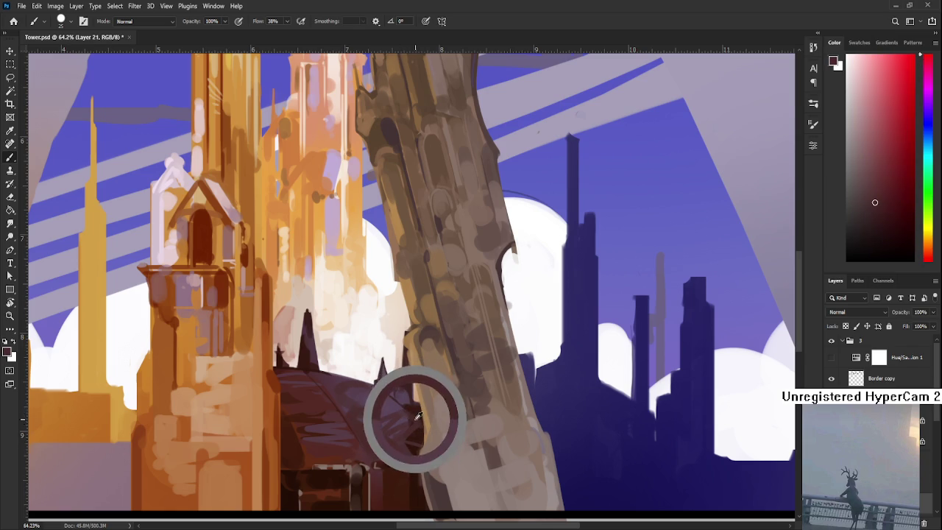
pyautogui.keyDown('alt'); pyautogui.click(416, 411); pyautogui.keyUp('alt')
pyautogui.keyDown('alt'); pyautogui.click(416, 432); pyautogui.keyUp('alt')
pyautogui.keyDown('alt'); pyautogui.click(418, 412); pyautogui.keyUp('alt')
pyautogui.keyDown('alt'); pyautogui.click(402, 397); pyautogui.keyUp('alt')
pyautogui.keyDown('alt'); pyautogui.click(426, 413); pyautogui.keyUp('alt')
pyautogui.keyDown('alt'); pyautogui.click(427, 406); pyautogui.keyUp('alt')
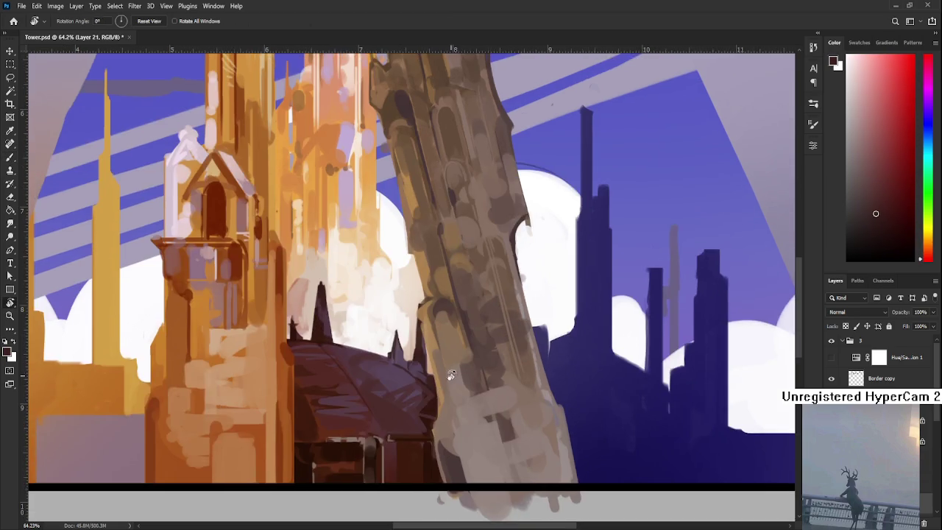
pyautogui.moveTo(418, 424); pyautogui.dragTo(337, 301)
pyautogui.keyDown('alt'); pyautogui.click(336, 300); pyautogui.keyUp('alt')
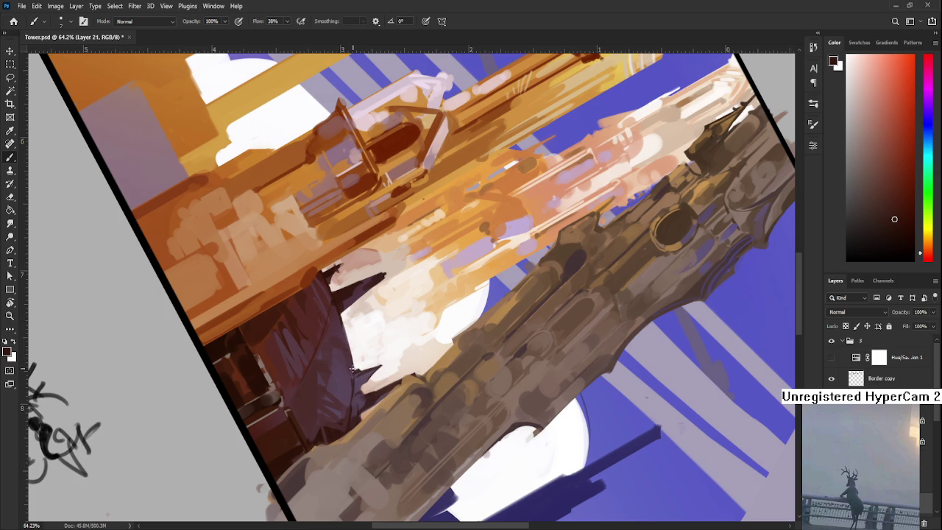
# Step: Level the view and add muted purple and reddish-brown strokes beneath the dome's spires
pyautogui.keyDown('alt'); pyautogui.click(353, 370); pyautogui.keyUp('alt')
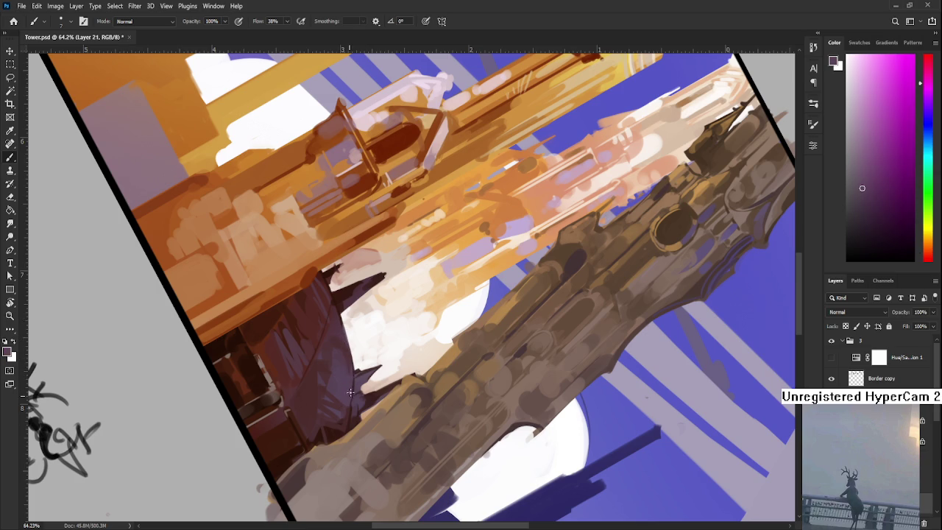
pyautogui.press('r')
pyautogui.moveTo(352, 383); pyautogui.dragTo(417, 323)
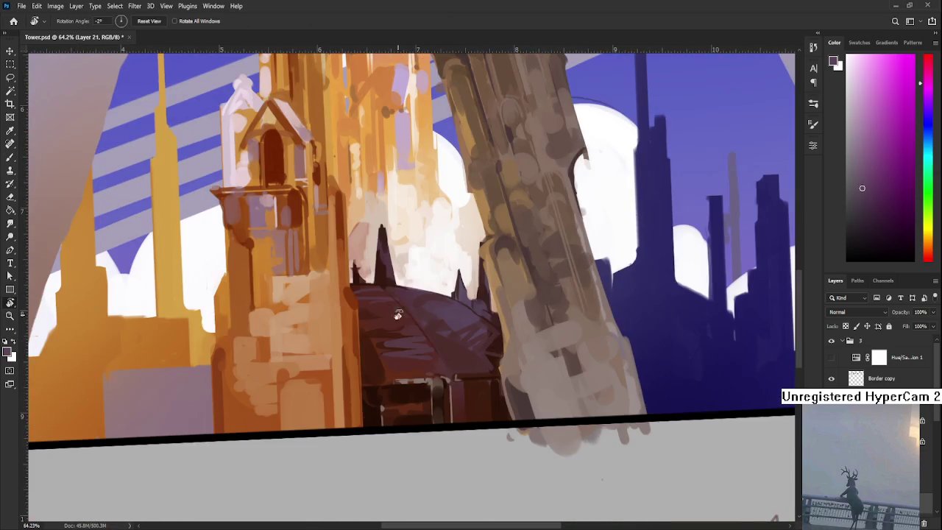
pyautogui.press('b')
pyautogui.keyDown('alt'); pyautogui.click(404, 379); pyautogui.keyUp('alt')
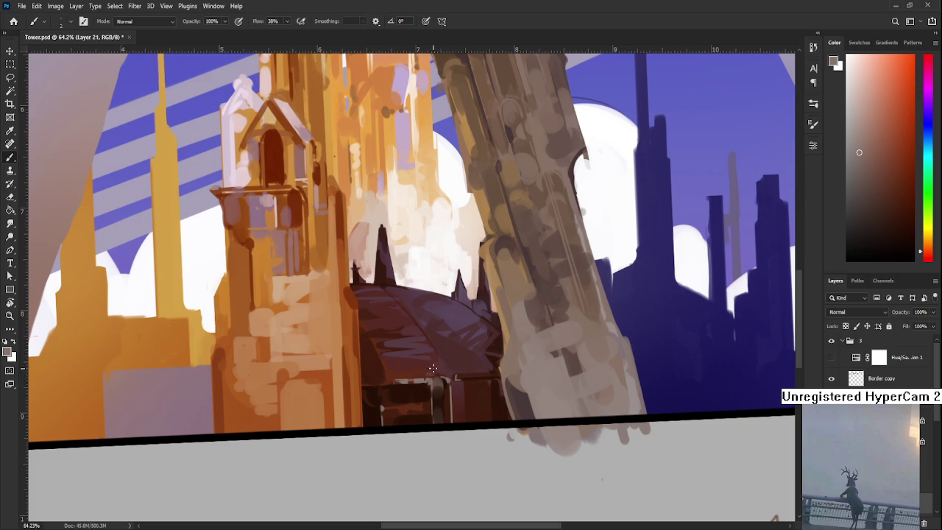
pyautogui.press(']')
pyautogui.keyDown('alt'); pyautogui.click(444, 372); pyautogui.keyUp('alt')
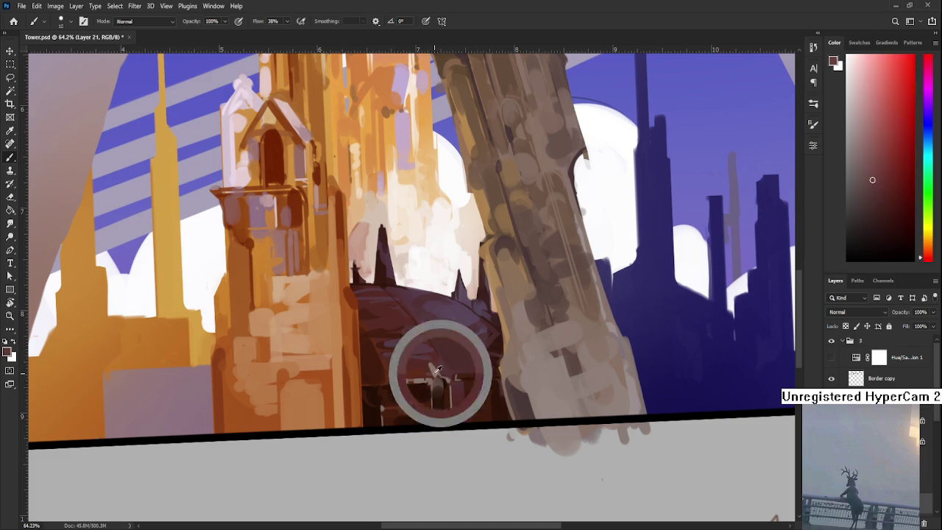
# Step: Add lighter taupe and magenta detail to the dome's lower doorway with the view straightened
pyautogui.keyDown('alt'); pyautogui.click(432, 368); pyautogui.keyUp('alt')
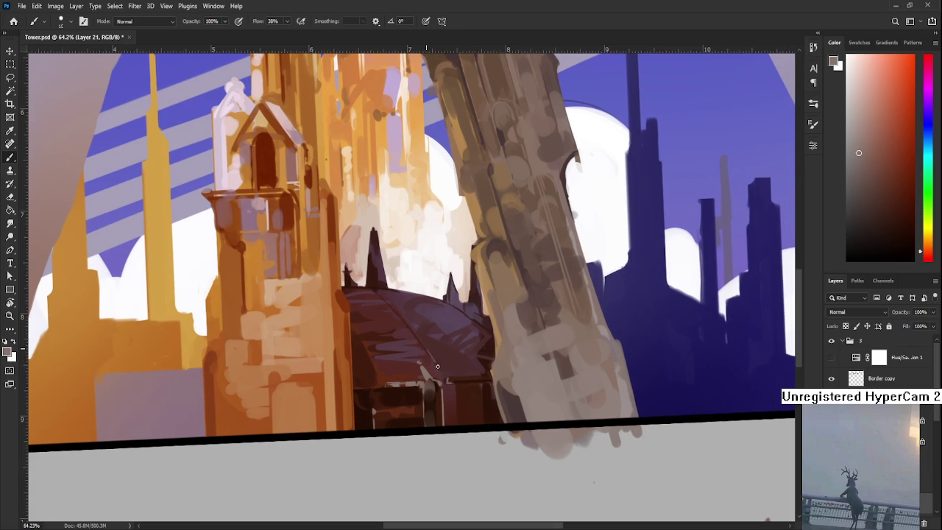
pyautogui.moveTo(444, 378); pyautogui.dragTo(432, 362)
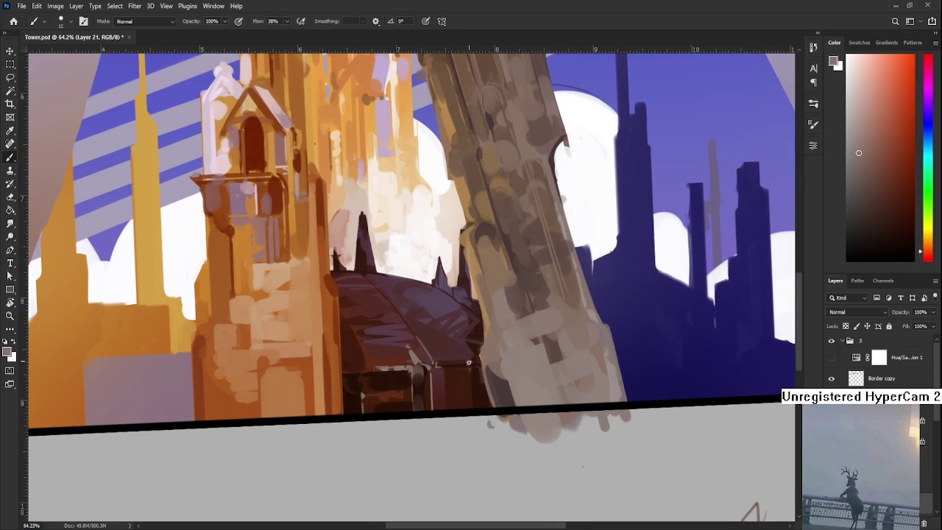
pyautogui.press('r')
pyautogui.moveTo(470, 372); pyautogui.dragTo(466, 425)
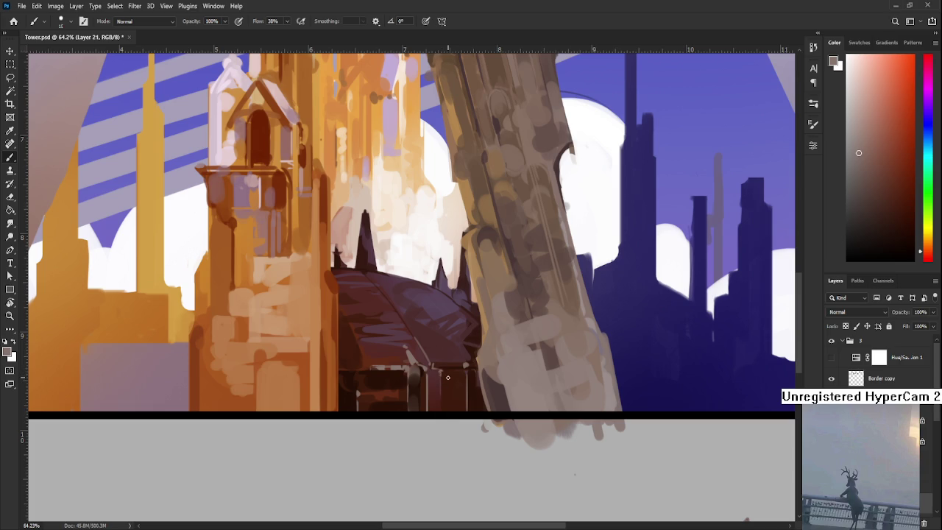
pyautogui.keyDown('alt'); pyautogui.click(444, 372); pyautogui.keyUp('alt')
pyautogui.moveTo(442, 374); pyautogui.dragTo(449, 405)
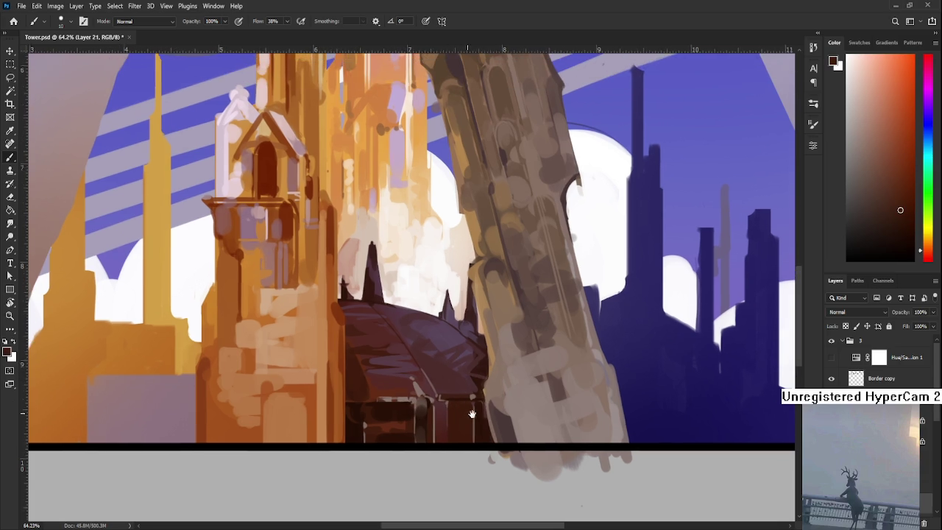
pyautogui.keyDown('alt'); pyautogui.click(466, 366); pyautogui.keyUp('alt')
pyautogui.moveTo(466, 366); pyautogui.dragTo(442, 341)
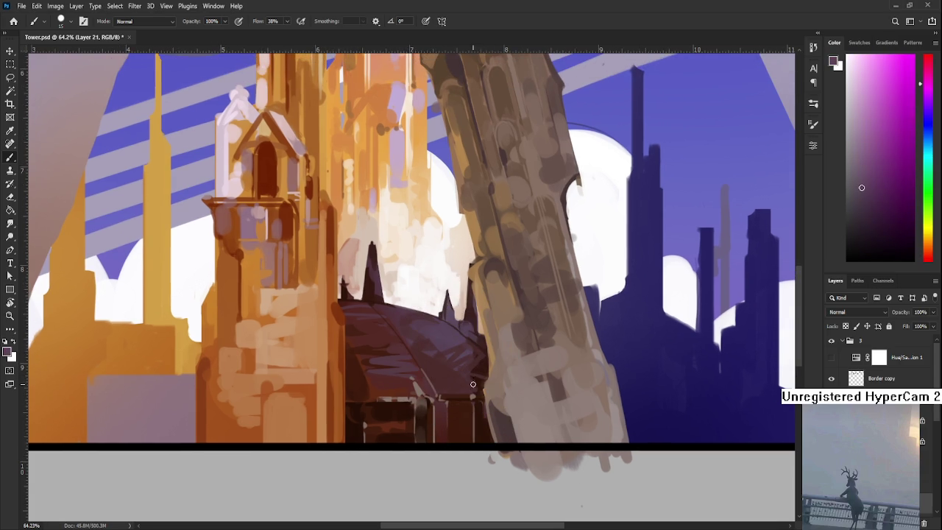
pyautogui.keyDown('alt'); pyautogui.click(464, 421); pyautogui.keyUp('alt')
pyautogui.keyDown('alt'); pyautogui.click(467, 434); pyautogui.keyUp('alt')
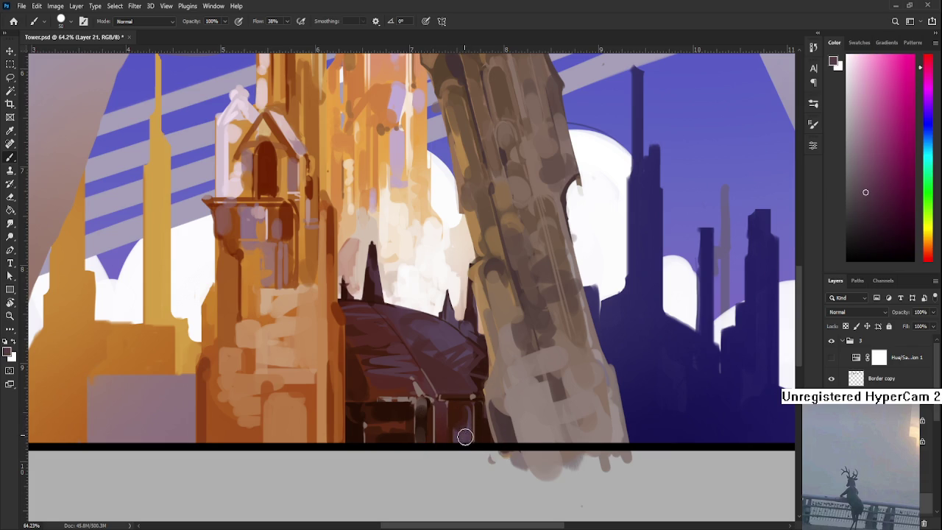
pyautogui.scroll(-3, 463, 431)
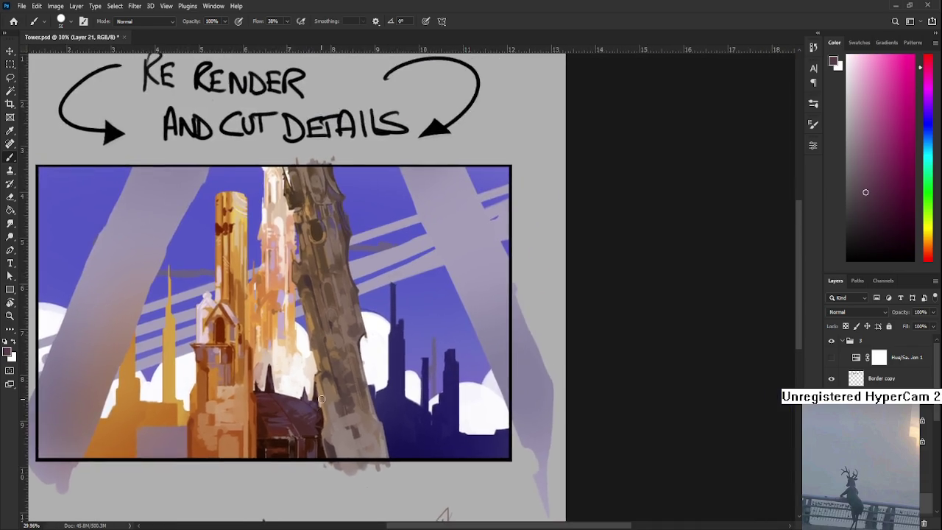
# Step: Rotate the view along the spires and paint a fine dark purple line on the shadow's edge
pyautogui.scroll(-4, 453, 336)
pyautogui.scroll(1, 423, 313)
pyautogui.scroll(2, 423, 312)
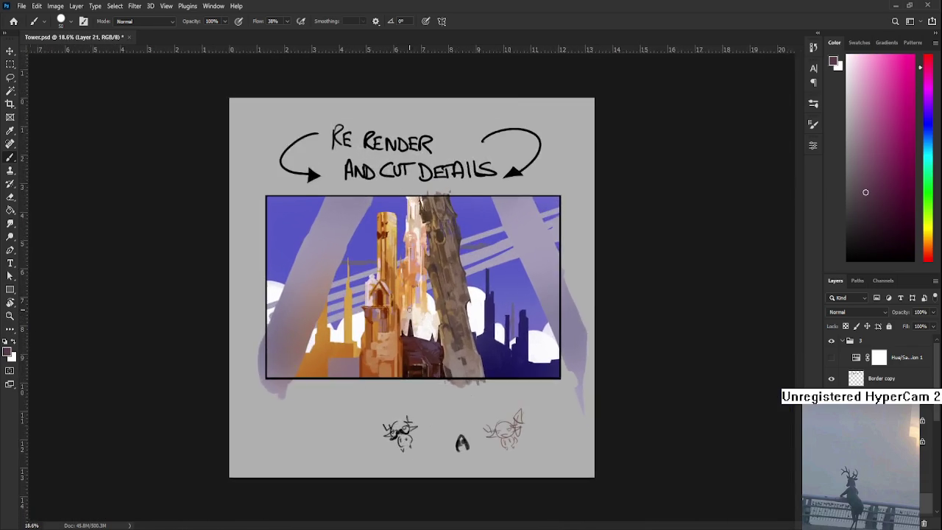
pyautogui.scroll(2, 413, 314)
pyautogui.scroll(2, 398, 316)
pyautogui.moveTo(433, 387); pyautogui.dragTo(430, 346)
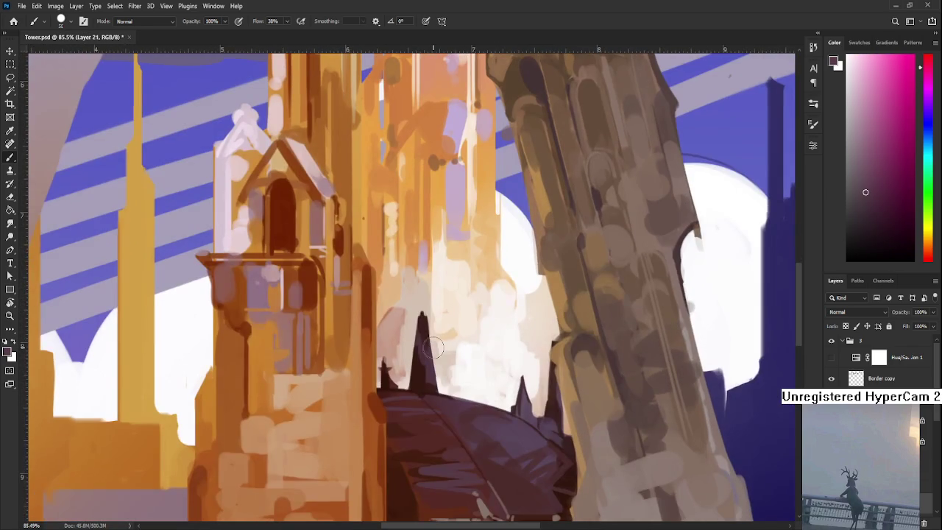
pyautogui.keyDown('alt'); pyautogui.click(418, 381); pyautogui.keyUp('alt')
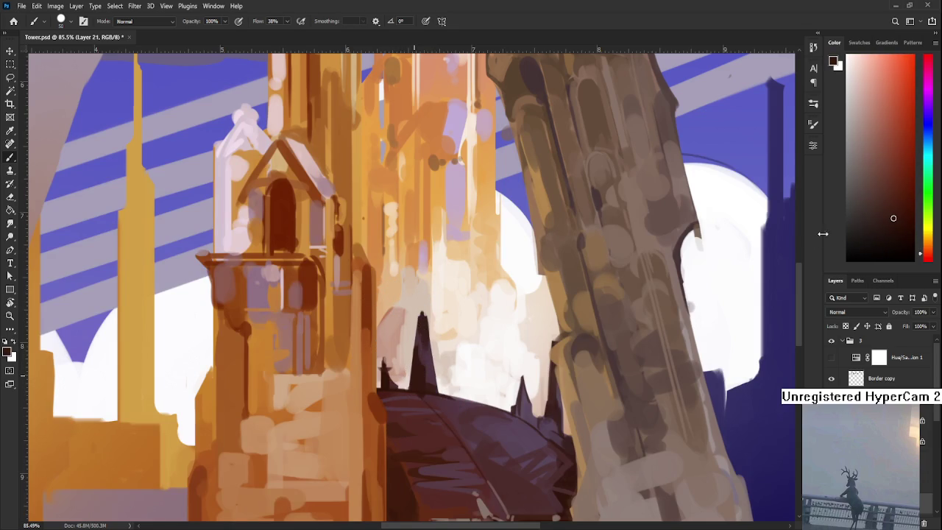
pyautogui.press('r')
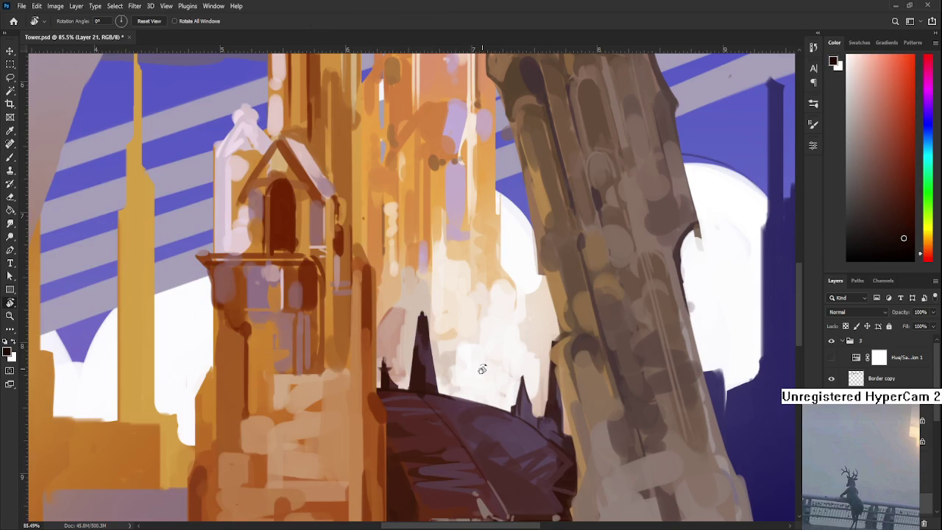
pyautogui.moveTo(482, 364); pyautogui.dragTo(358, 375)
pyautogui.press('[')
pyautogui.press('[')
pyautogui.moveTo(312, 287)
pyautogui.mouseDown()
pyautogui.moveTo(324, 383)
pyautogui.moveTo(471, 331)
pyautogui.mouseUp()
# Step: With the tower upright, paint short dark strokes around the spire base
pyautogui.press('r')
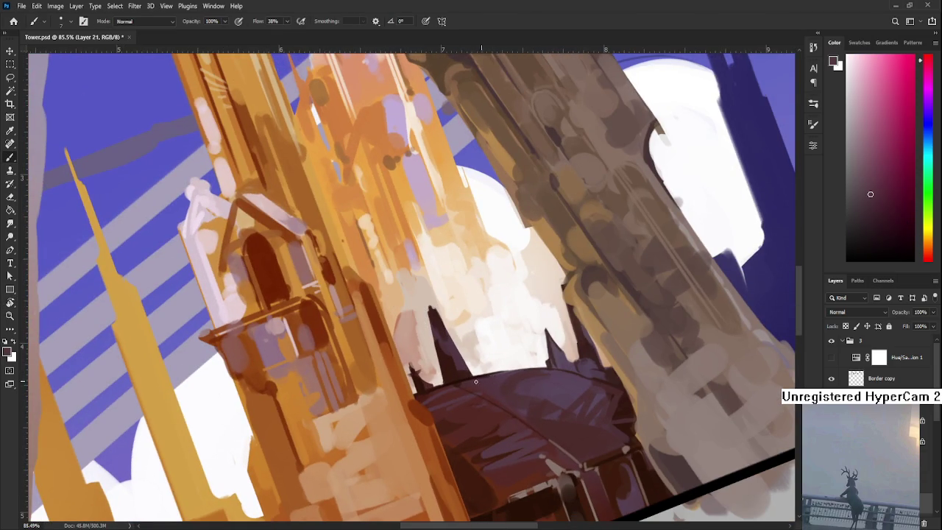
pyautogui.keyDown('alt'); pyautogui.click(471, 377); pyautogui.keyUp('alt')
pyautogui.press('[')
pyautogui.moveTo(451, 373); pyautogui.dragTo(448, 376)
pyautogui.keyDown('alt'); pyautogui.click(445, 360); pyautogui.keyUp('alt')
pyautogui.scroll(-1, 442, 353)
pyautogui.scroll(-3, 441, 334)
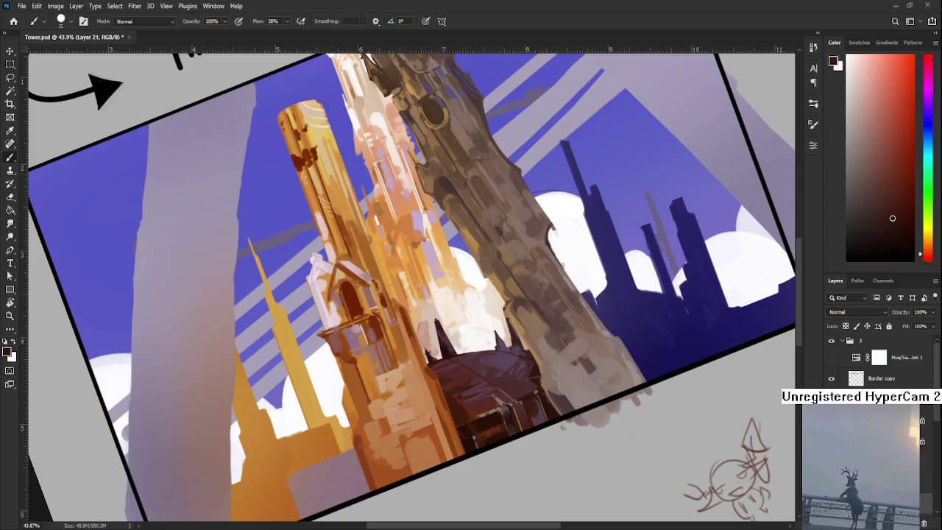
# Step: Paint a thin greyish highlight along the dark roof with a size 9 brush
pyautogui.press('r')
pyautogui.moveTo(403, 366); pyautogui.dragTo(428, 415)
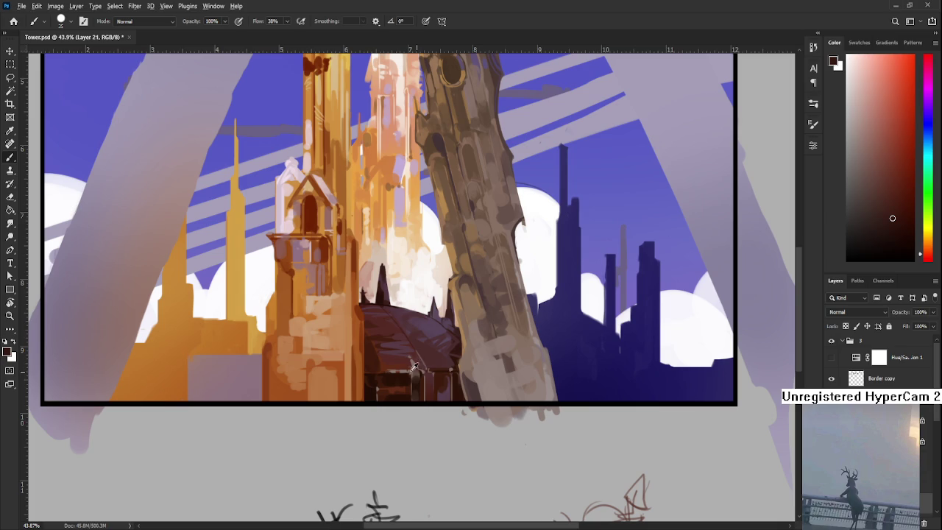
pyautogui.keyDown('alt'); pyautogui.click(404, 368); pyautogui.keyUp('alt')
pyautogui.press('[')
pyautogui.press('[')
pyautogui.press('[')
pyautogui.moveTo(367, 368); pyautogui.dragTo(410, 374)
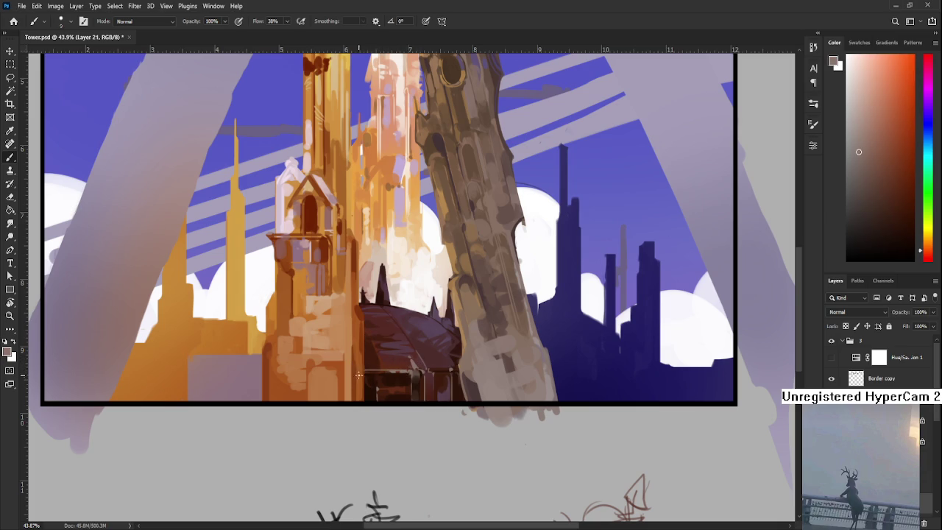
pyautogui.moveTo(434, 340); pyautogui.dragTo(416, 398)
pyautogui.scroll(-2, 416, 398)
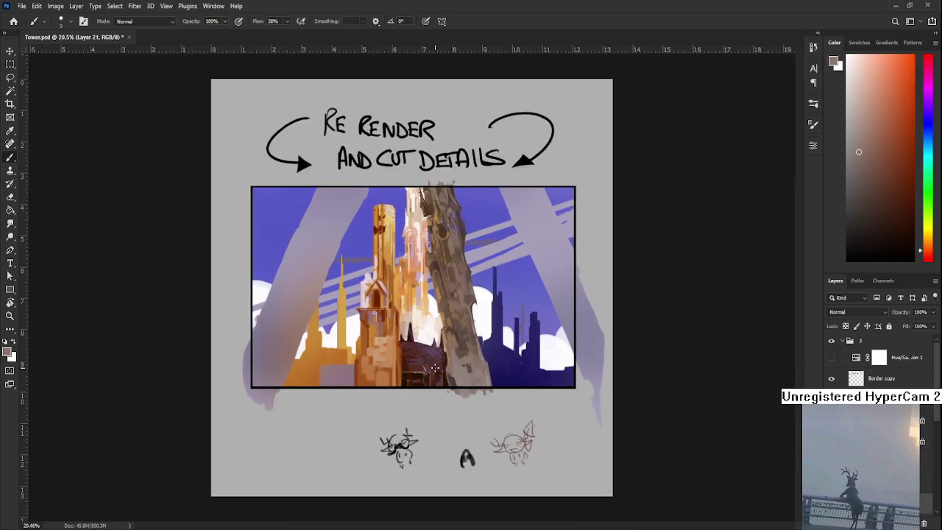
# Step: Paint a dark vertical stroke near the dome doors and enlarge the brush to size 45
pyautogui.scroll(-2, 427, 346)
pyautogui.scroll(-1, 442, 293)
pyautogui.scroll(2, 444, 294)
pyautogui.scroll(1, 424, 329)
pyautogui.scroll(1, 410, 345)
pyautogui.scroll(-1, 410, 338)
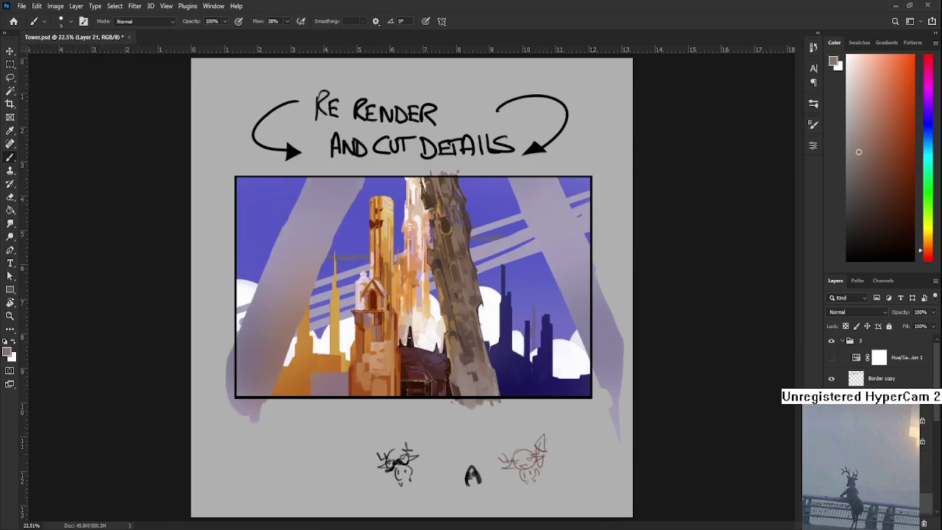
pyautogui.scroll(1, 427, 316)
pyautogui.scroll(1, 438, 342)
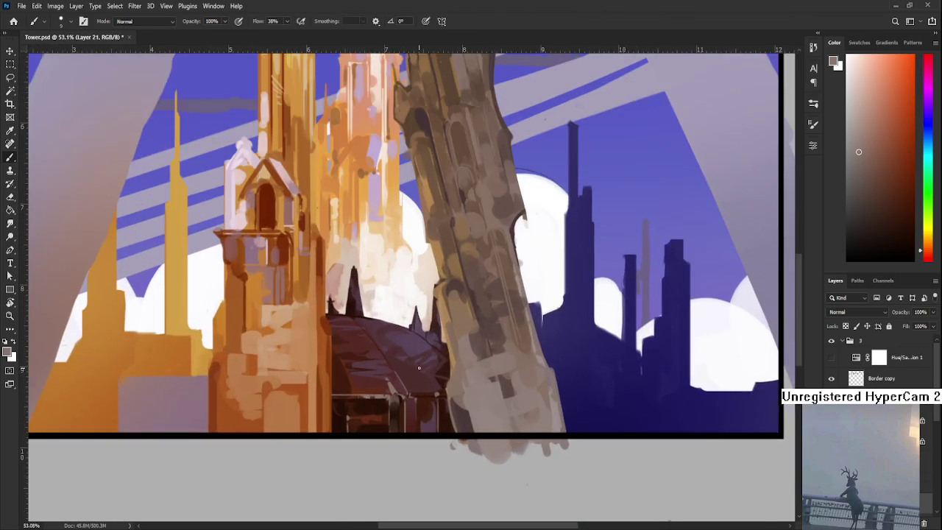
pyautogui.scroll(1, 447, 364)
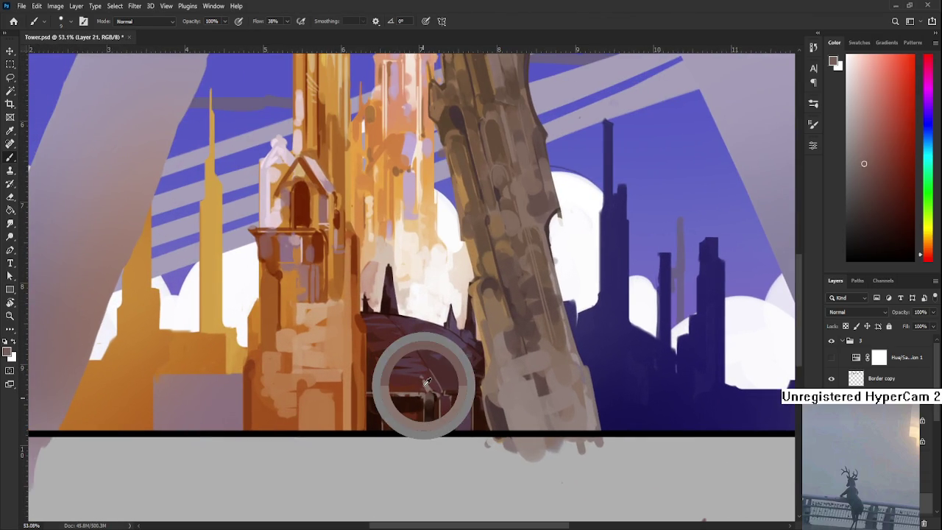
pyautogui.moveTo(421, 400); pyautogui.dragTo(429, 393)
pyautogui.keyDown('alt'); pyautogui.click(410, 400); pyautogui.keyUp('alt')
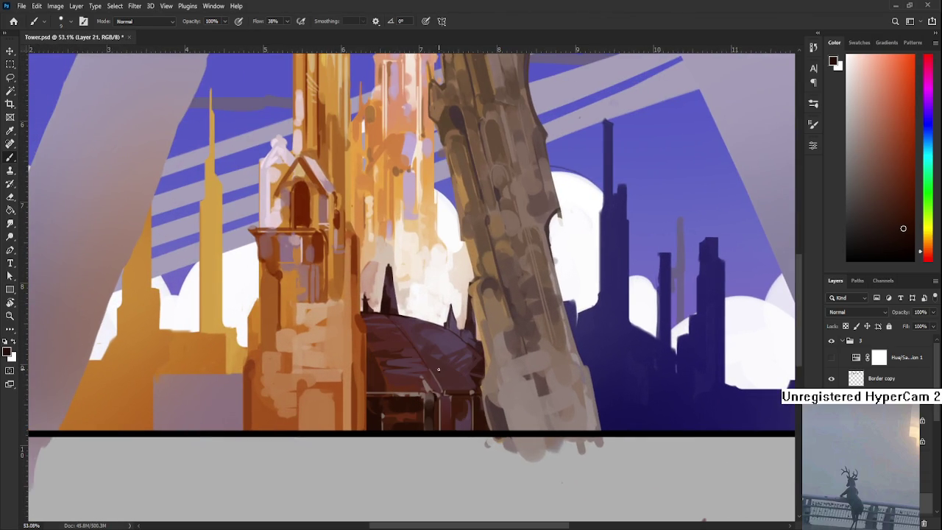
pyautogui.press(']')
pyautogui.press(']')
pyautogui.press(']')
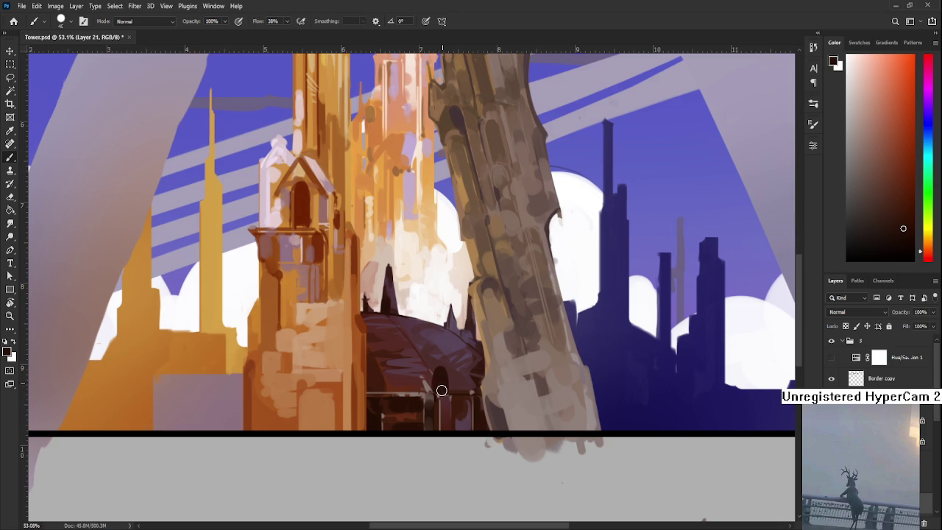
# Step: Sample dark browns and purple-greys from the dome and paint a darker vertical stroke on it
pyautogui.keyDown('alt'); pyautogui.click(426, 387); pyautogui.keyUp('alt')
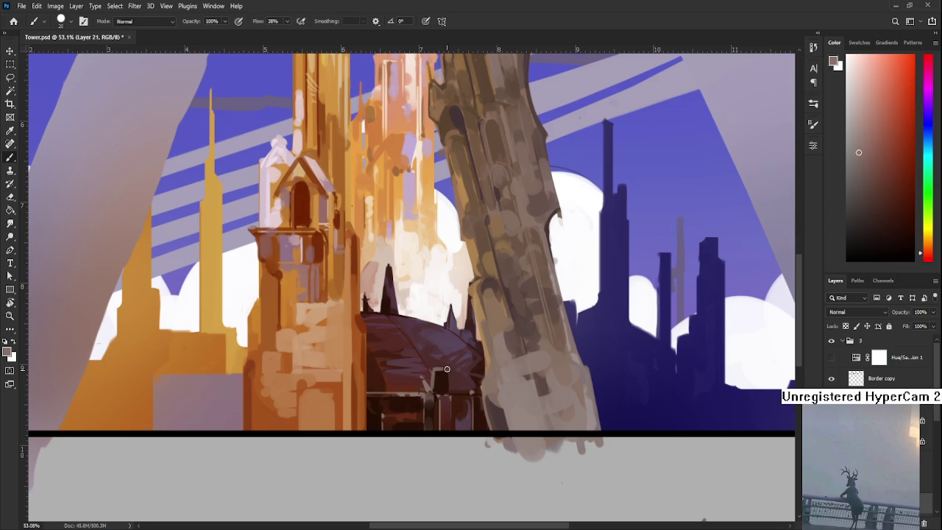
pyautogui.keyDown('alt'); pyautogui.click(445, 371); pyautogui.keyUp('alt')
pyautogui.keyDown('alt'); pyautogui.click(438, 373); pyautogui.keyUp('alt')
pyautogui.keyDown('alt'); pyautogui.click(435, 361); pyautogui.keyUp('alt')
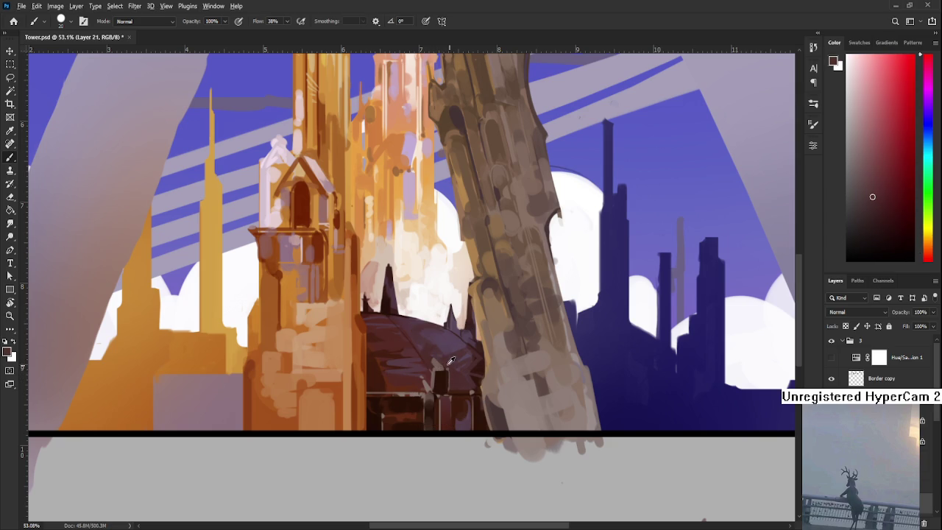
pyautogui.keyDown('alt'); pyautogui.click(442, 368); pyautogui.keyUp('alt')
pyautogui.keyDown('alt'); pyautogui.click(433, 379); pyautogui.keyUp('alt')
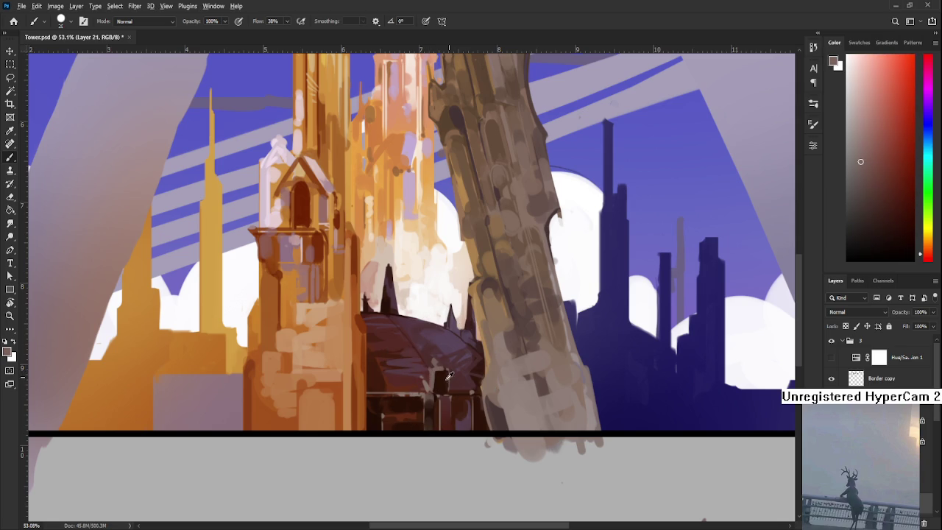
pyautogui.keyDown('alt'); pyautogui.click(434, 372); pyautogui.keyUp('alt')
pyautogui.keyDown('alt'); pyautogui.click(444, 375); pyautogui.keyUp('alt')
pyautogui.keyDown('alt'); pyautogui.click(443, 375); pyautogui.keyUp('alt')
pyautogui.keyDown('alt'); pyautogui.click(446, 375); pyautogui.keyUp('alt')
pyautogui.moveTo(446, 389); pyautogui.dragTo(446, 372)
pyautogui.keyDown('alt'); pyautogui.click(445, 374); pyautogui.keyUp('alt')
pyautogui.keyDown('alt'); pyautogui.click(440, 377); pyautogui.keyUp('alt')
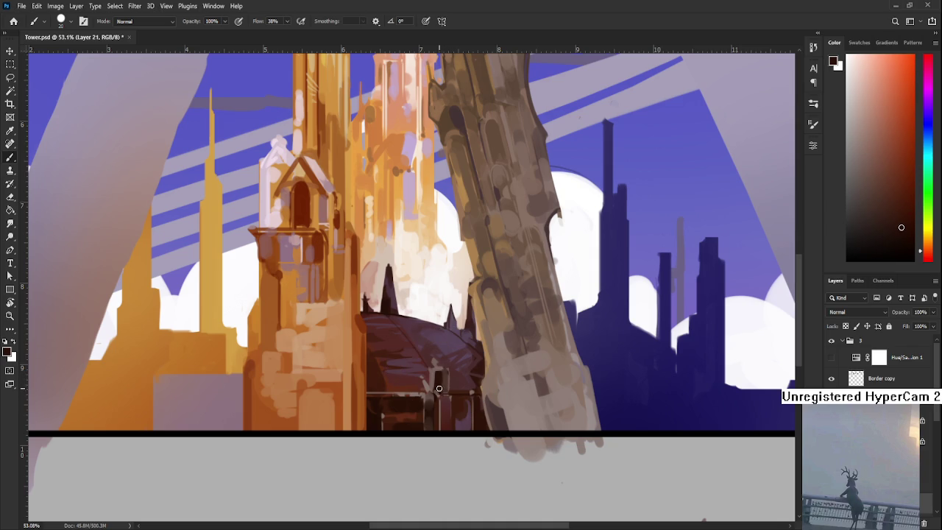
pyautogui.keyDown('alt'); pyautogui.click(445, 376); pyautogui.keyUp('alt')
# Step: Sample pink-red, dark red and pink-magenta tones from the painting above the dome
pyautogui.keyDown('alt'); pyautogui.click(389, 294); pyautogui.keyUp('alt')
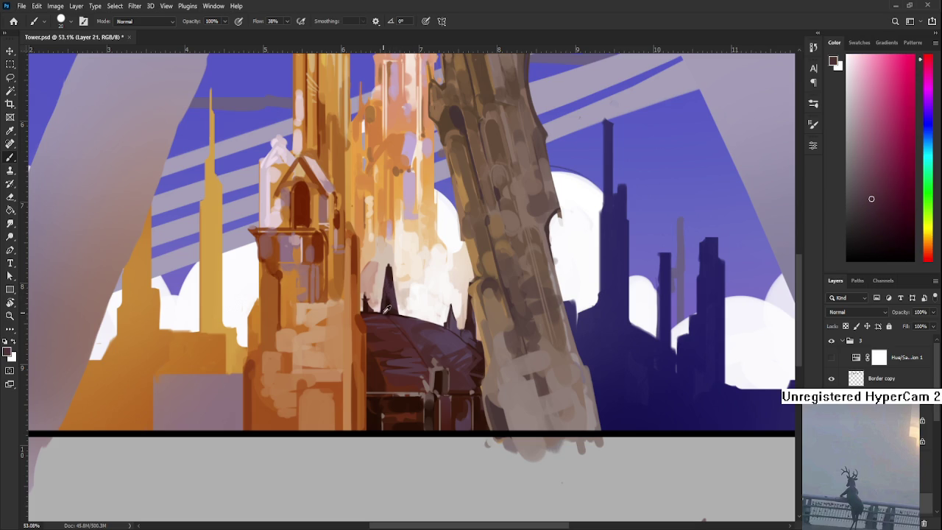
pyautogui.keyDown('alt'); pyautogui.click(386, 299); pyautogui.keyUp('alt')
pyautogui.keyDown('alt'); pyautogui.click(388, 298); pyautogui.keyUp('alt')
pyautogui.keyDown('alt'); pyautogui.click(391, 299); pyautogui.keyUp('alt')
pyautogui.keyDown('alt'); pyautogui.click(392, 299); pyautogui.keyUp('alt')
pyautogui.keyDown('alt'); pyautogui.click(392, 299); pyautogui.keyUp('alt')
pyautogui.keyDown('alt'); pyautogui.click(391, 299); pyautogui.keyUp('alt')
pyautogui.keyDown('alt'); pyautogui.click(391, 299); pyautogui.keyUp('alt')
pyautogui.keyDown('alt'); pyautogui.click(394, 308); pyautogui.keyUp('alt')
pyautogui.keyDown('alt'); pyautogui.click(393, 308); pyautogui.keyUp('alt')
pyautogui.keyDown('alt'); pyautogui.click(388, 300); pyautogui.keyUp('alt')
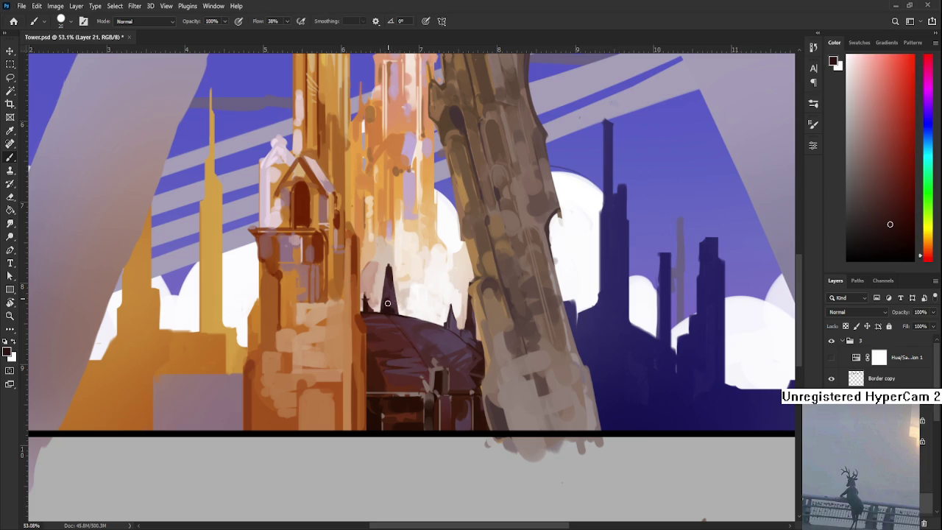
pyautogui.keyDown('alt'); pyautogui.click(391, 299); pyautogui.keyUp('alt')
pyautogui.keyDown('alt'); pyautogui.click(390, 298); pyautogui.keyUp('alt')
pyautogui.scroll(-3, 394, 294)
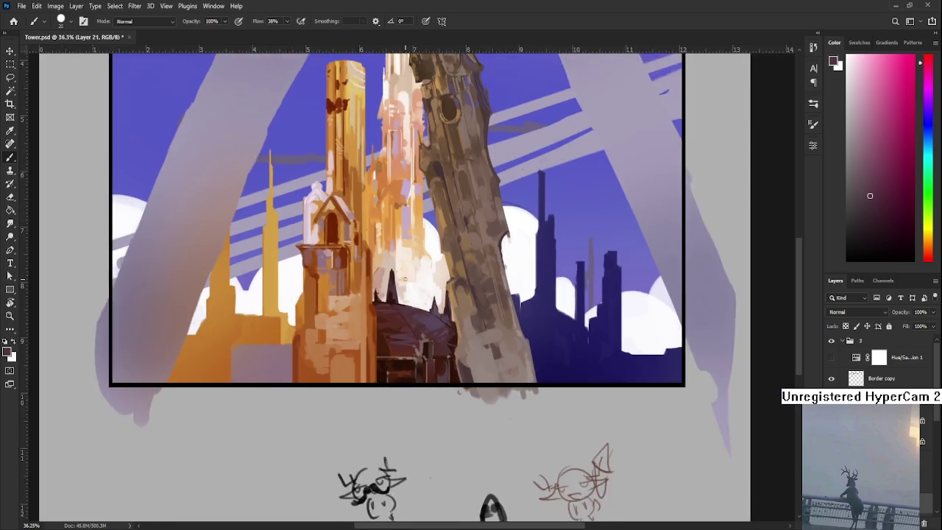
# Step: Shrink the brush to size 7 and sample muted purple tones along the dome's top edge
pyautogui.scroll(-3, 412, 295)
pyautogui.scroll(-2, 442, 296)
pyautogui.scroll(-1, 467, 297)
pyautogui.scroll(4, 467, 298)
pyautogui.scroll(5, 412, 317)
pyautogui.scroll(3, 346, 346)
pyautogui.keyDown('alt'); pyautogui.click(328, 356); pyautogui.keyUp('alt')
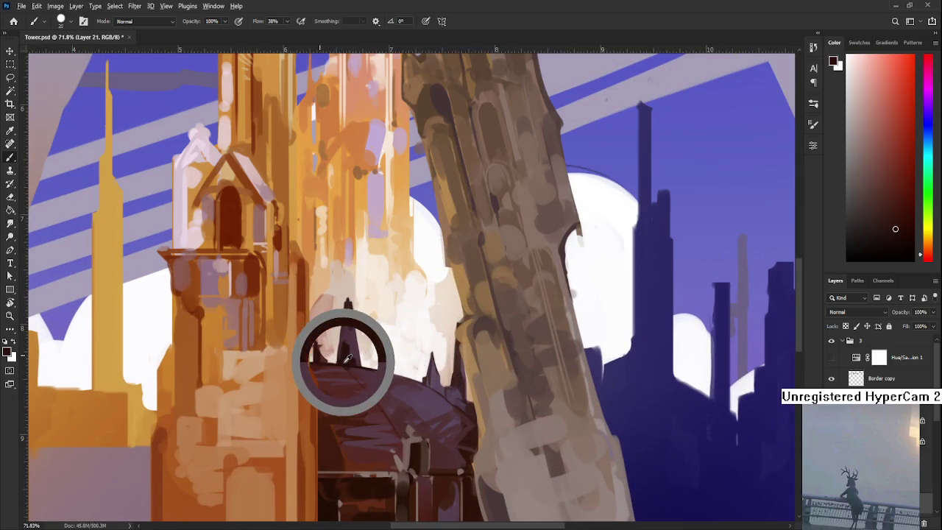
pyautogui.press('[')
pyautogui.press('[')
pyautogui.press('[')
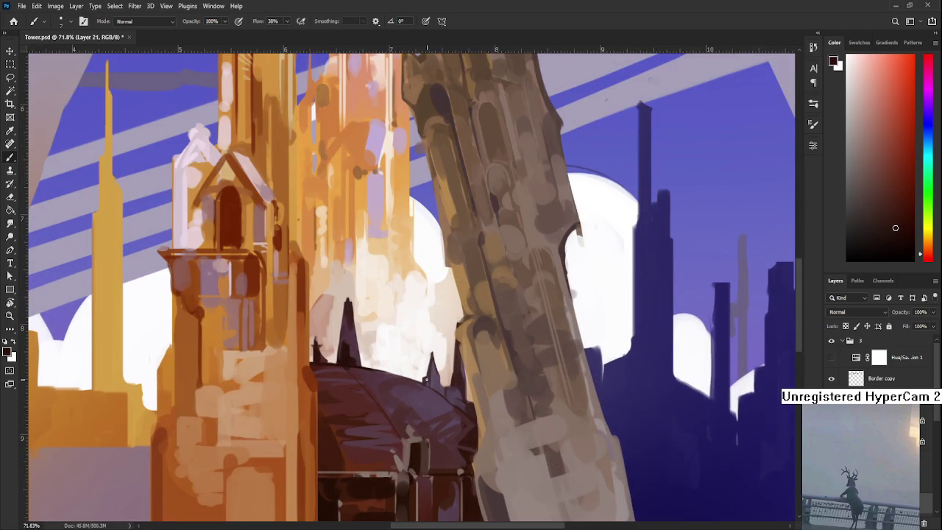
pyautogui.keyDown('alt'); pyautogui.click(426, 380); pyautogui.keyUp('alt')
pyautogui.keyDown('alt'); pyautogui.click(437, 378); pyautogui.keyUp('alt')
pyautogui.keyDown('alt'); pyautogui.click(442, 389); pyautogui.keyUp('alt')
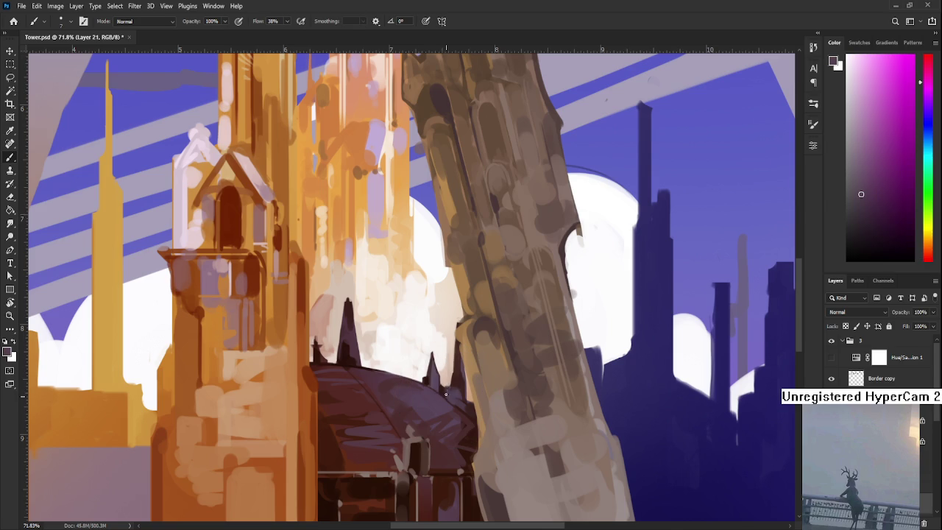
pyautogui.keyDown('alt'); pyautogui.click(449, 388); pyautogui.keyUp('alt')
pyautogui.keyDown('alt'); pyautogui.click(442, 402); pyautogui.keyUp('alt')
# Step: Tilt the canvas to sample magenta spire tones, then rotate the view back to level
pyautogui.moveTo(449, 407); pyautogui.dragTo(380, 390)
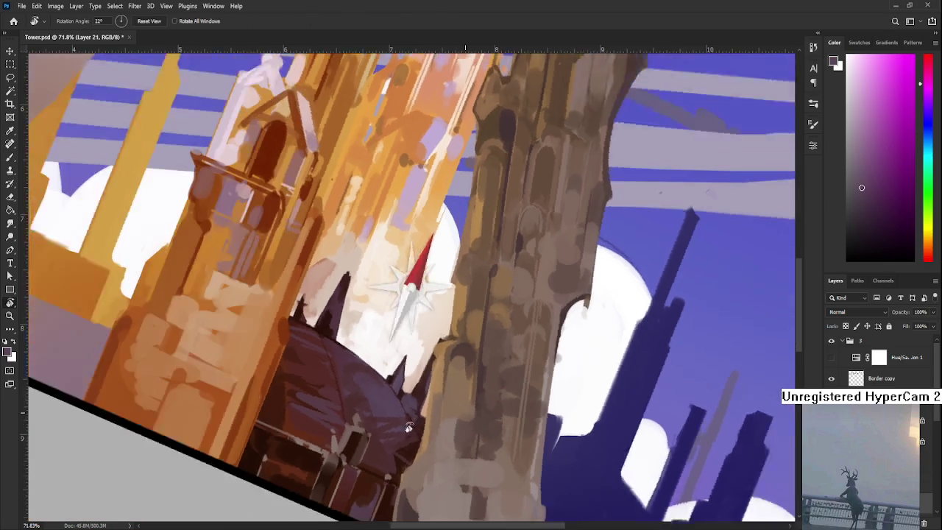
pyautogui.keyDown('alt'); pyautogui.click(379, 381); pyautogui.keyUp('alt')
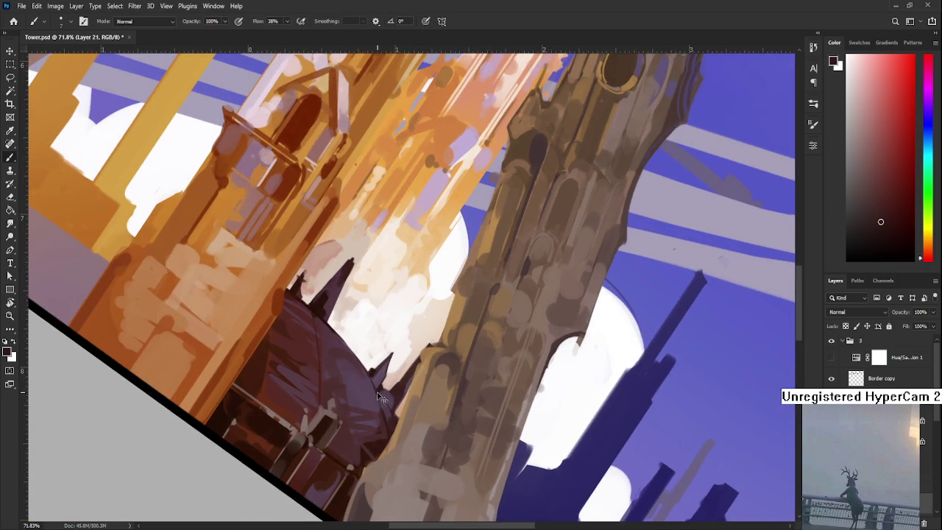
pyautogui.keyDown('alt'); pyautogui.click(375, 390); pyautogui.keyUp('alt')
pyautogui.keyDown('alt'); pyautogui.click(374, 390); pyautogui.keyUp('alt')
pyautogui.press('r')
pyautogui.moveTo(383, 474); pyautogui.dragTo(566, 386)
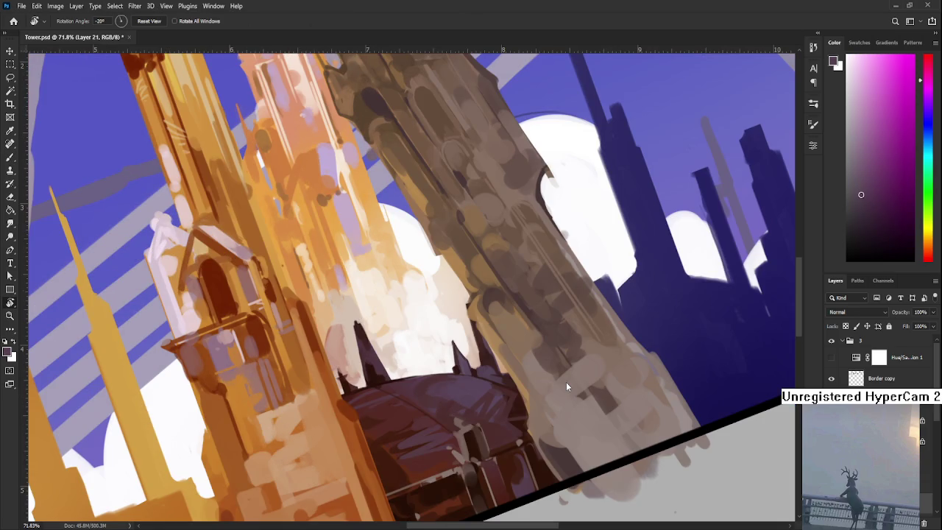
pyautogui.scroll(-5, 566, 382)
pyautogui.moveTo(384, 437); pyautogui.dragTo(367, 443)
pyautogui.press('Escape')
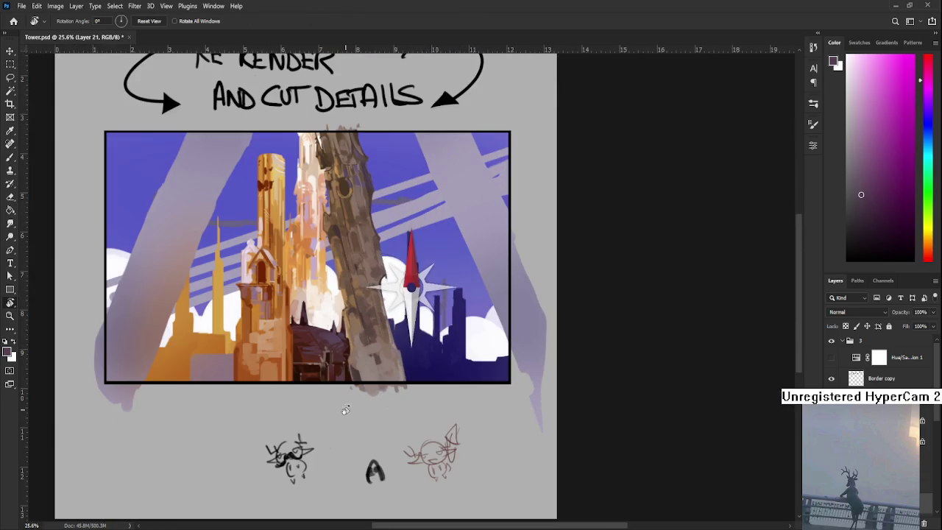
# Step: Return to the Brush and sample dark red-brown and light greyish-pink tones from the dome front
pyautogui.scroll(5, 320, 341)
pyautogui.press('b')
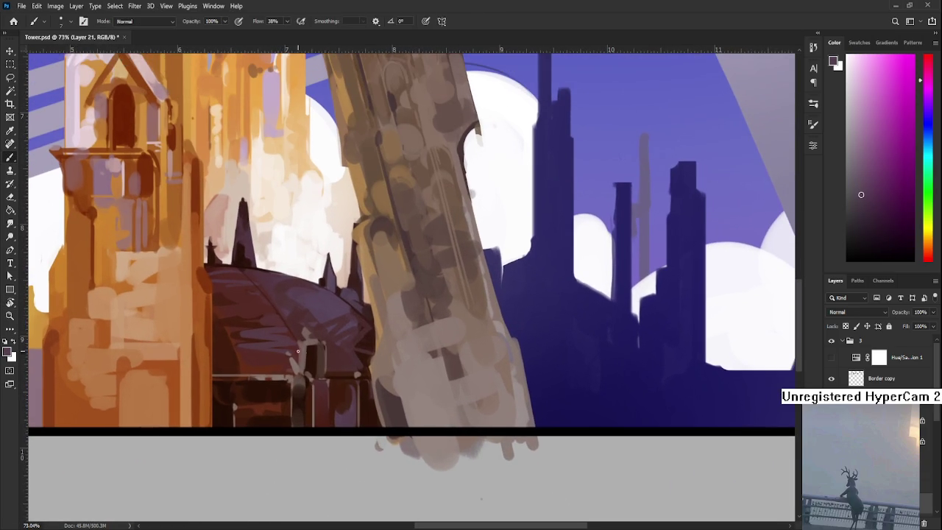
pyautogui.keyDown('alt'); pyautogui.click(307, 347); pyautogui.keyUp('alt')
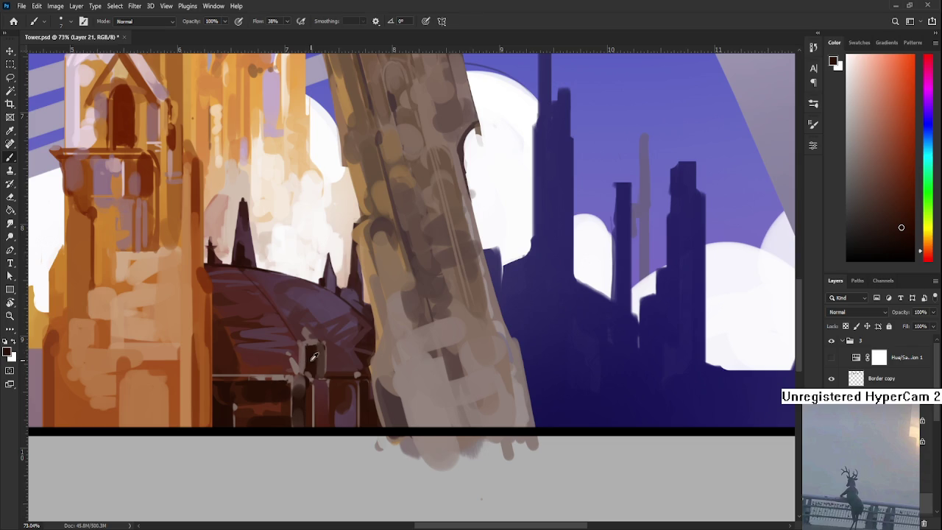
pyautogui.keyDown('alt'); pyautogui.click(309, 343); pyautogui.keyUp('alt')
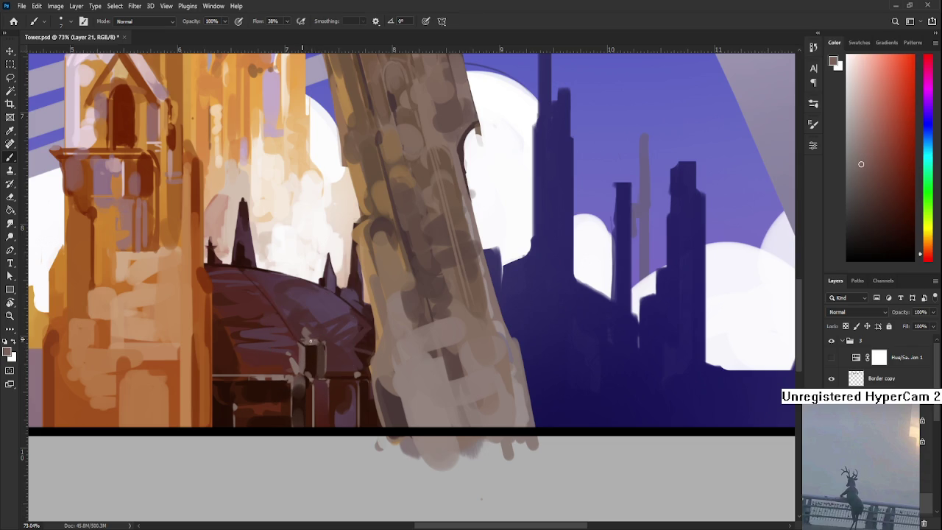
pyautogui.keyDown('alt'); pyautogui.click(299, 336); pyautogui.keyUp('alt')
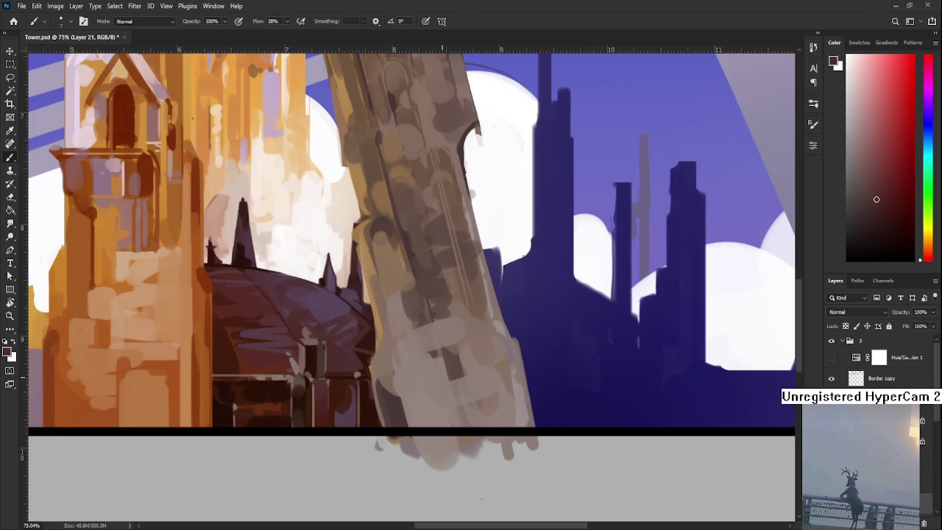
pyautogui.scroll(-3, 441, 501)
pyautogui.scroll(-3, 420, 505)
pyautogui.moveTo(409, 327); pyautogui.dragTo(415, 386)
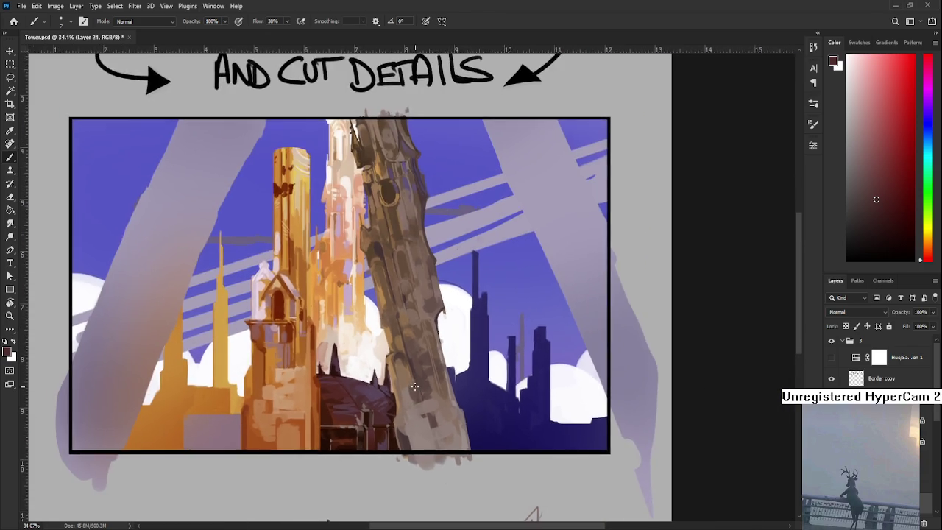
pyautogui.scroll(-3, 415, 386)
pyautogui.scroll(2, 417, 385)
pyautogui.scroll(1, 413, 375)
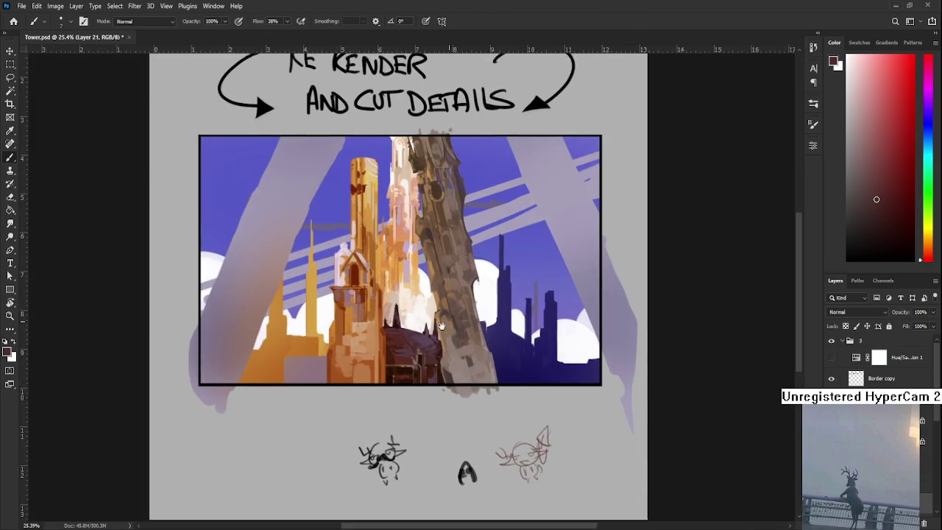
pyautogui.scroll(1, 401, 360)
pyautogui.scroll(1, 402, 360)
pyautogui.moveTo(433, 166); pyautogui.dragTo(266, 265)
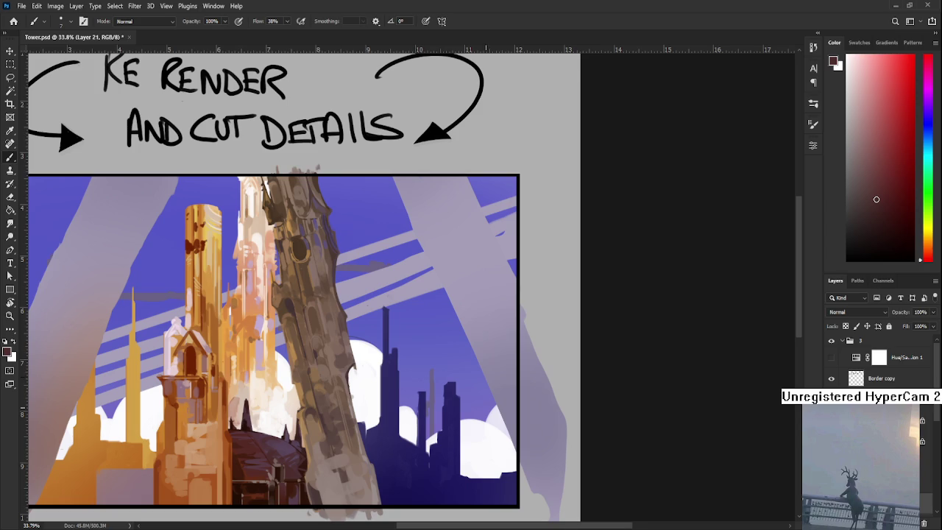
pyautogui.scroll(-1, 558, 166)
pyautogui.scroll(-1, 557, 166)
pyautogui.scroll(-2, 876, 361)
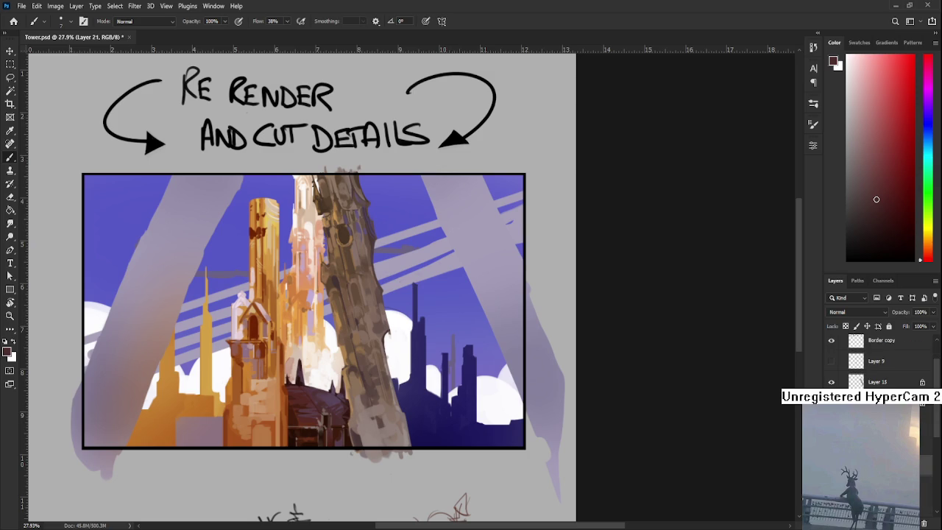
pyautogui.hotkey('ctrl', 'z')
pyautogui.hotkey('ctrl', 'shift', 'z')
# Step: Compare recent strokes via undo/redo, then paint a dark blue dab on the building beside the leaning tower
pyautogui.hotkey('ctrl', 'z')
pyautogui.hotkey('ctrl', 'shift', 'z')
pyautogui.keyDown('alt'); pyautogui.click(442, 424); pyautogui.keyUp('alt')
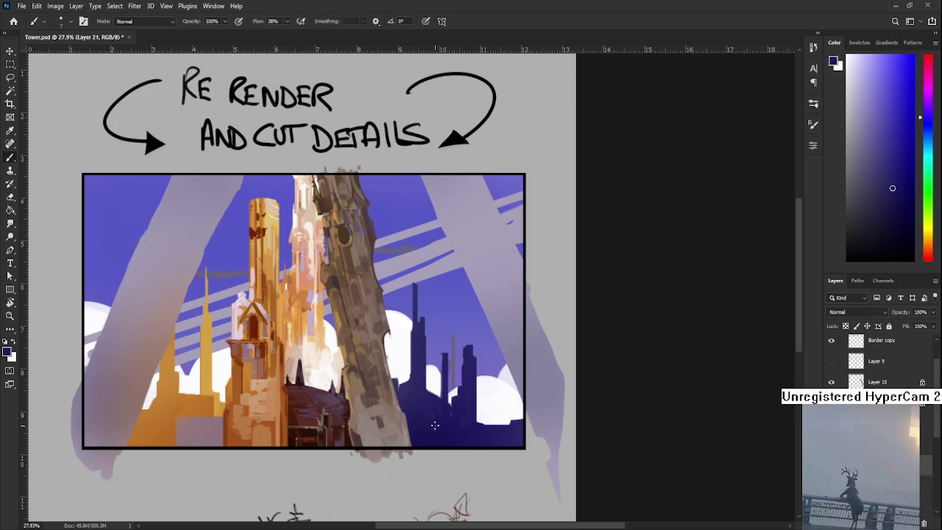
pyautogui.moveTo(416, 359); pyautogui.dragTo(425, 370)
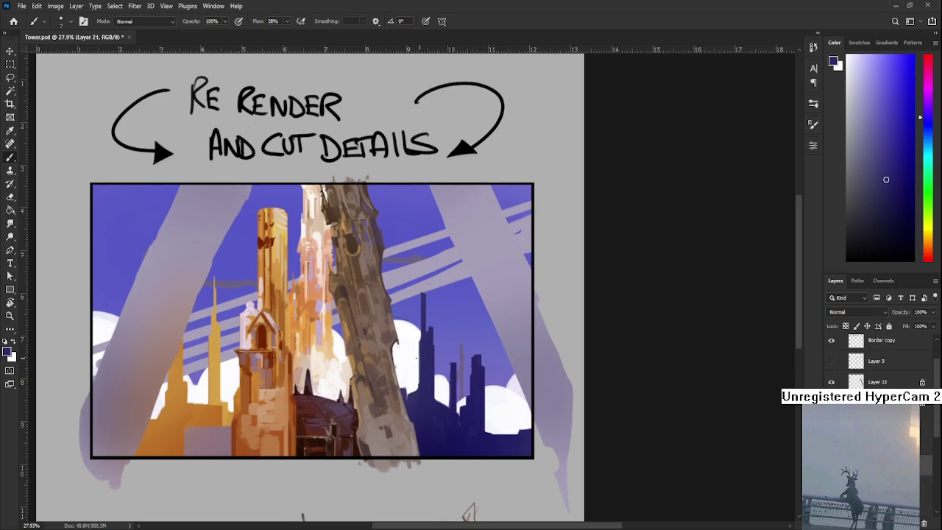
pyautogui.keyDown('alt'); pyautogui.click(417, 357); pyautogui.keyUp('alt')
pyautogui.moveTo(418, 340); pyautogui.dragTo(421, 325)
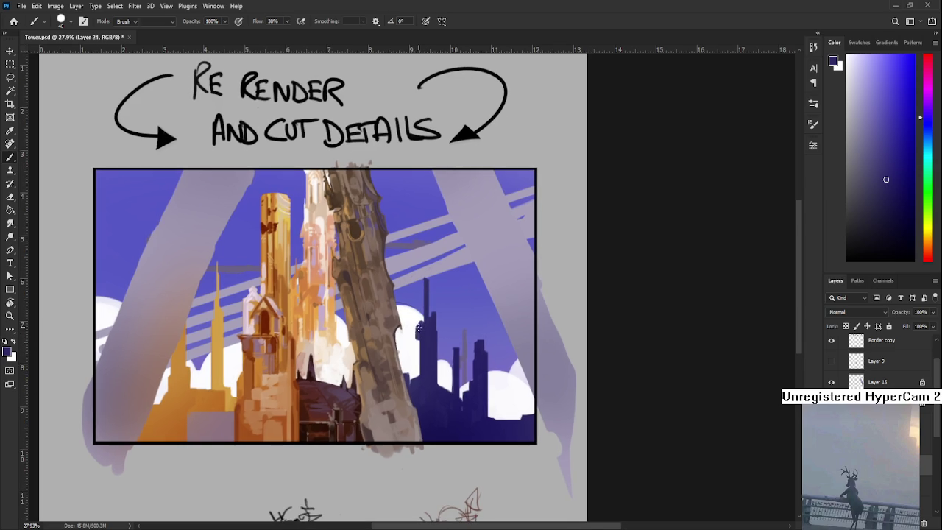
pyautogui.press('alt')
pyautogui.keyDown('alt'); pyautogui.click(424, 332); pyautogui.keyUp('alt')
pyautogui.moveTo(417, 341); pyautogui.dragTo(418, 354)
pyautogui.scroll(1, 427, 344)
pyautogui.press('e')
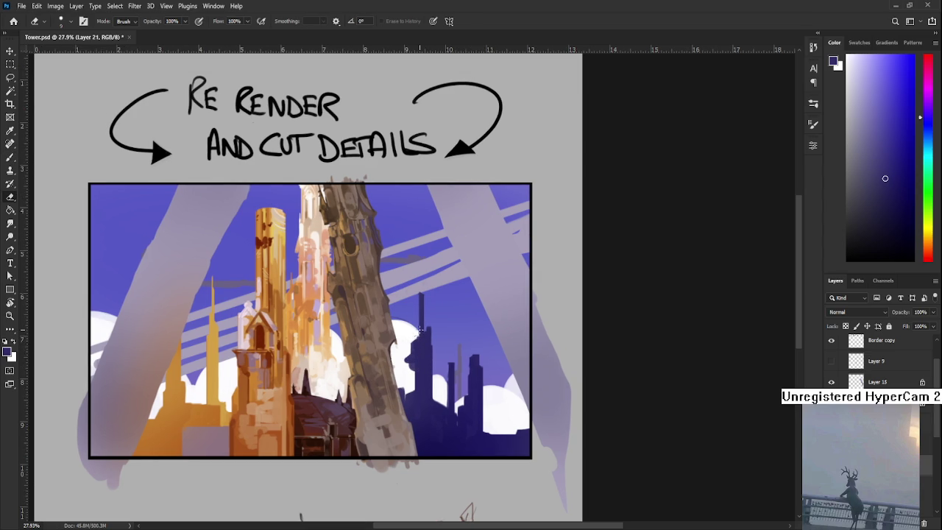